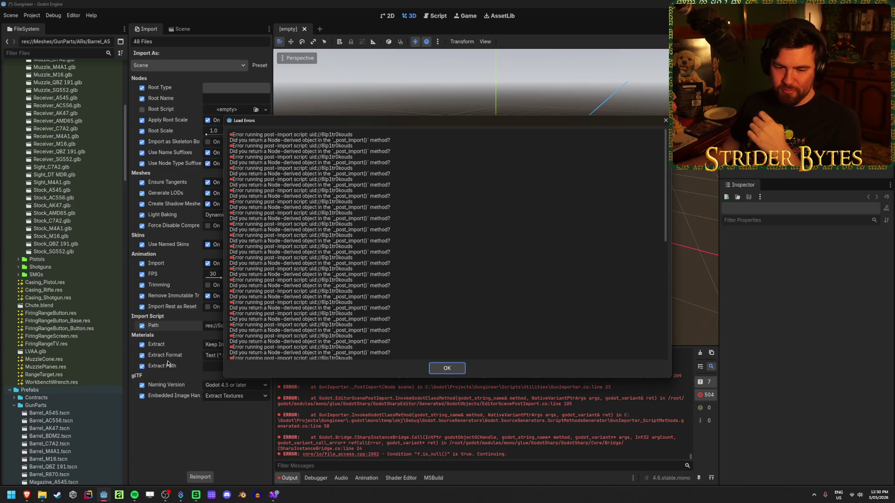
- Dismiss the Load Errors report and scroll up the Output log to the GunImporter.cs KeyNotFoundException errors
click(446, 370)
scroll(456, 425, up, 10)
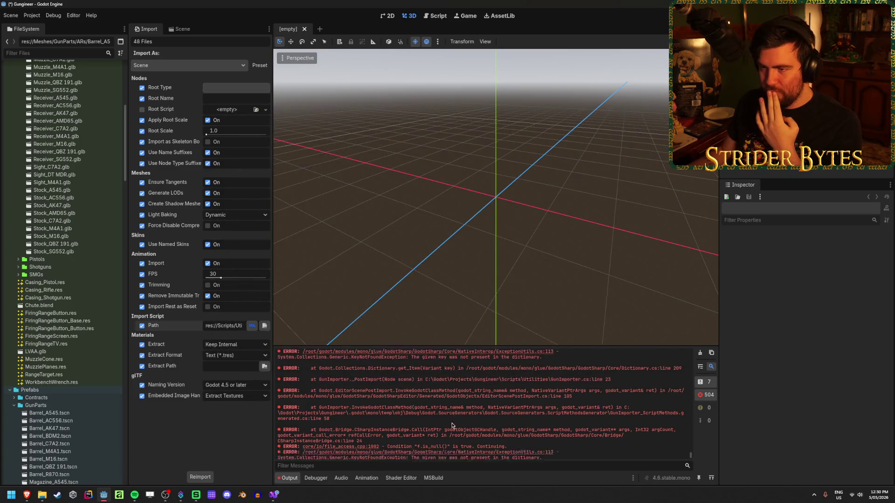
scroll(456, 425, up, 2)
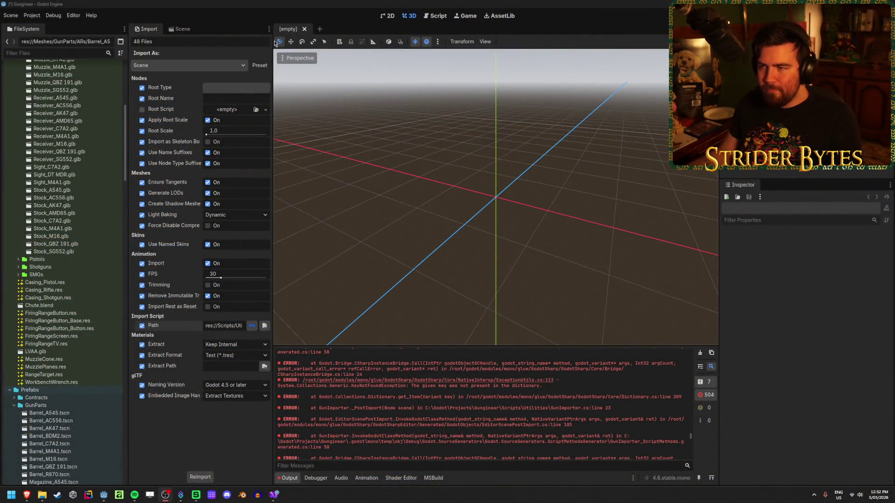
- Reimport the gun-part models and dismiss the resulting load errors
click(312, 3)
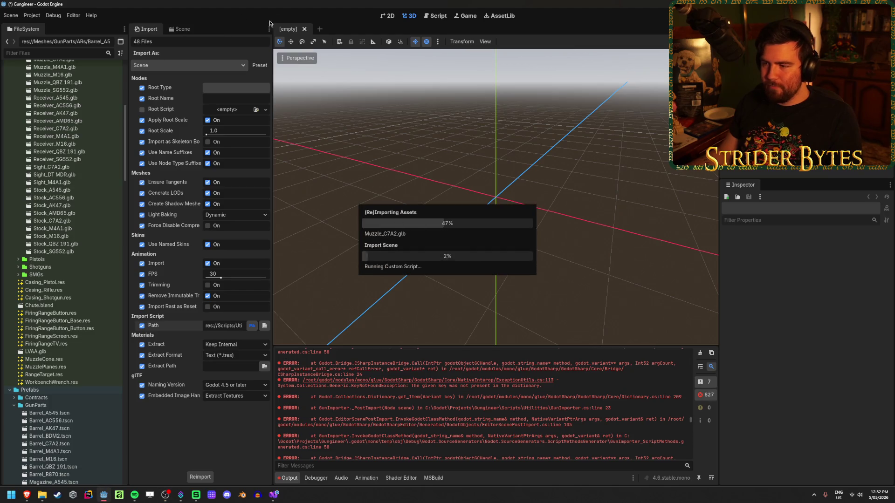
click(455, 368)
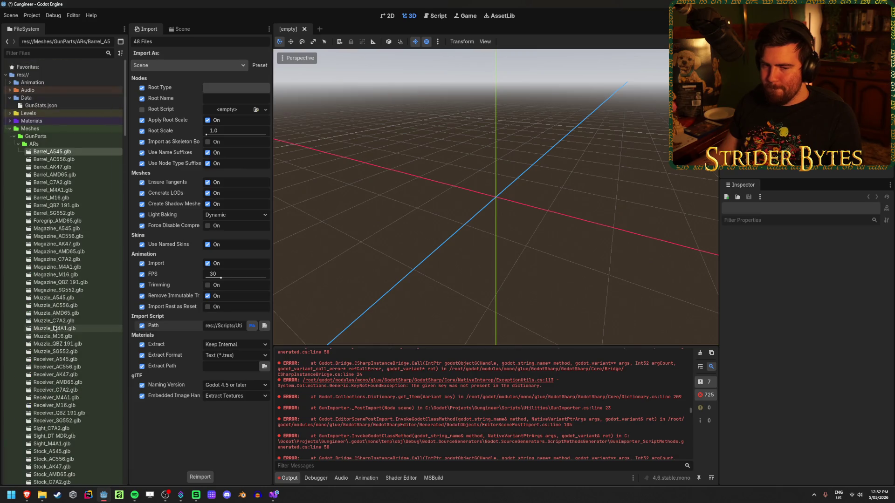
scroll(54, 328, down, 2)
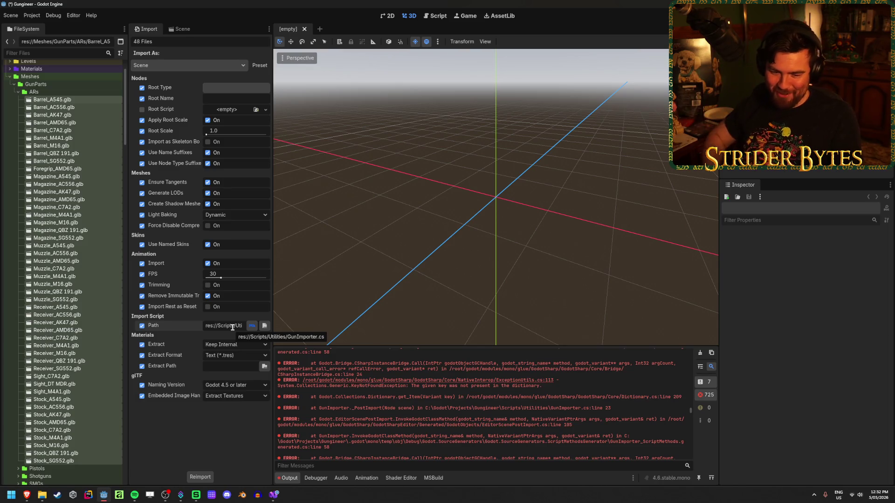
- Clear the Import Script Path, reimport all 48 models without it, and clear the Output log
click(233, 327)
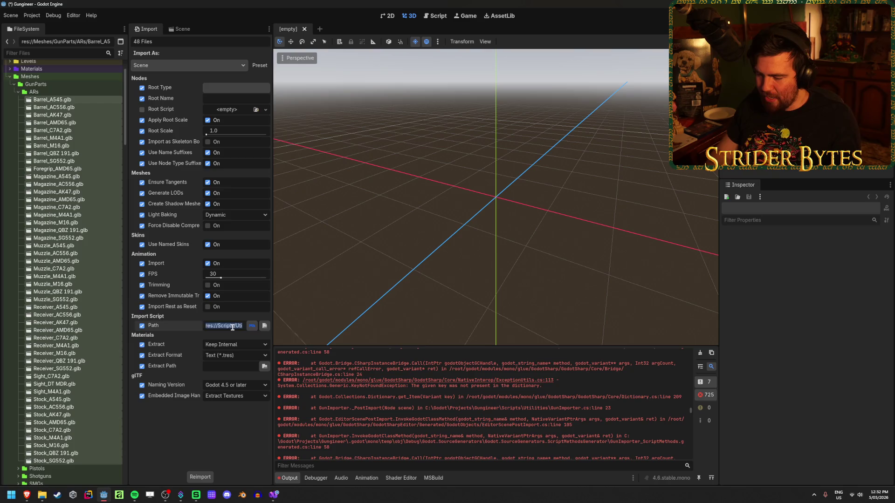
key(BackSpace)
key(Return)
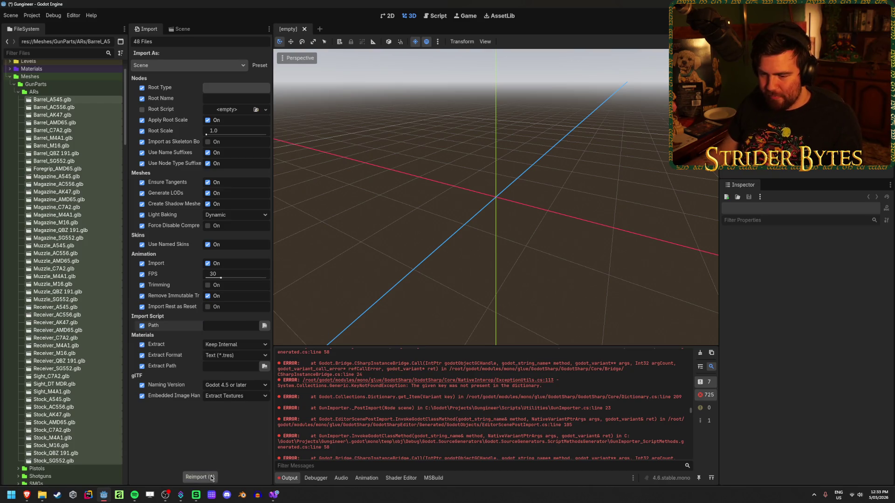
click(211, 477)
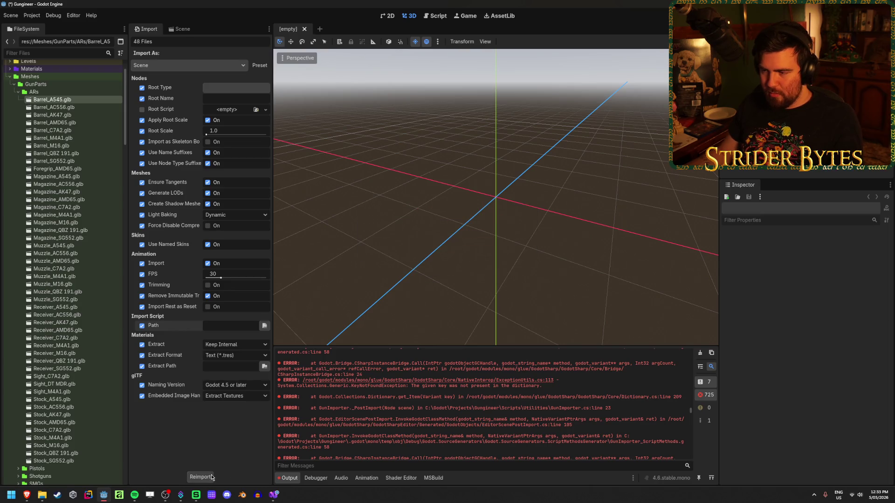
click(703, 353)
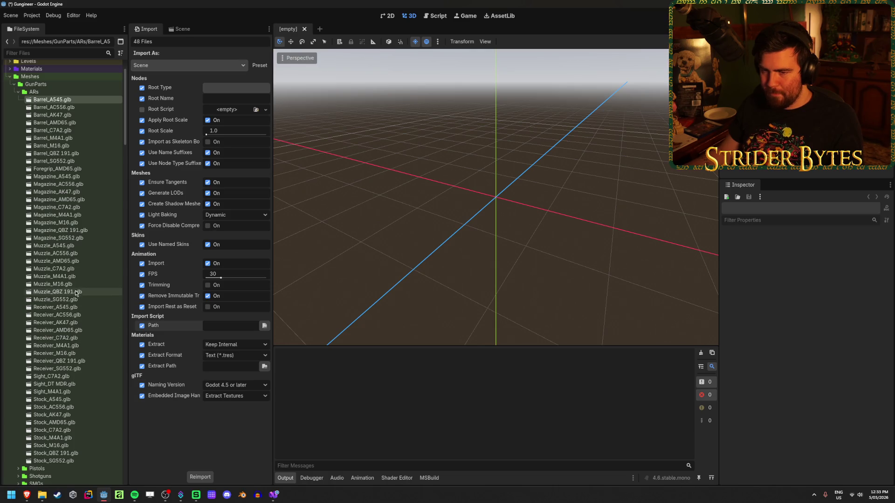
- For Magazine_M4A1.glb only, set the import script to res://Scripts/Utilities/GunImporter.cs
click(81, 215)
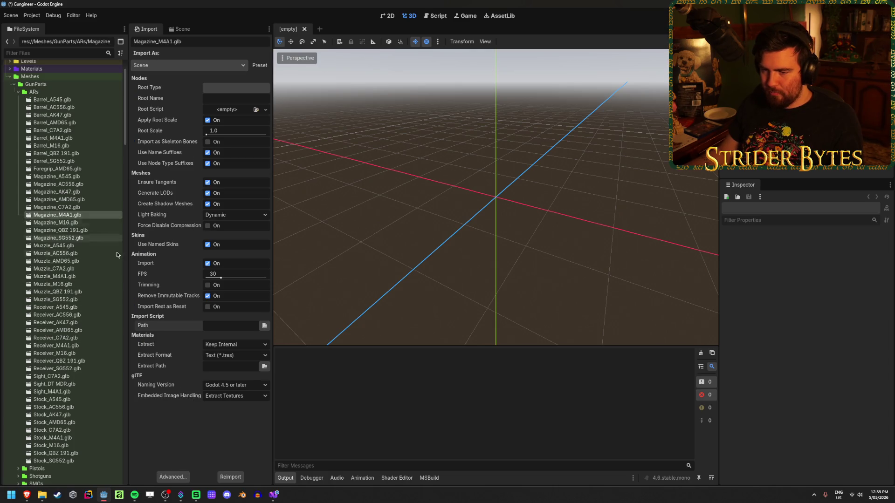
click(264, 325)
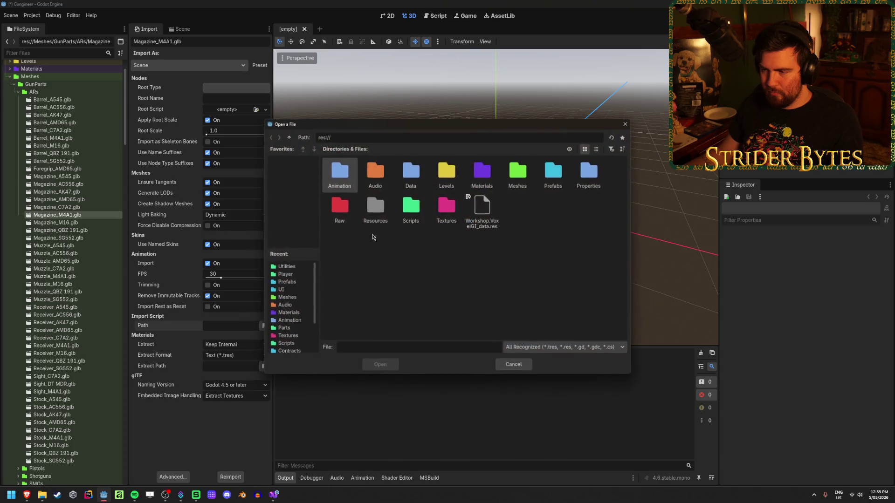
click(421, 214)
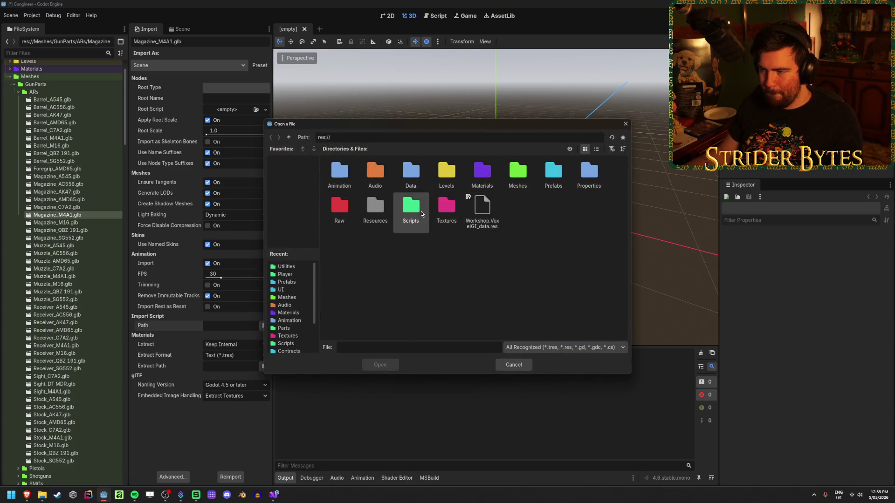
double_click(421, 214)
double_click(482, 176)
click(482, 176)
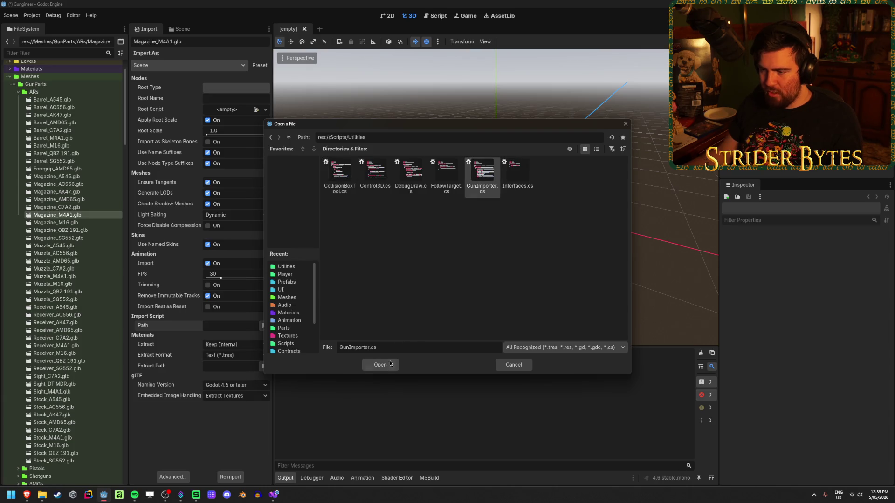
click(390, 363)
- Reimport Magazine_M4A1.glb, dismiss the load errors, and bring up the GunImporter.cs code
click(232, 477)
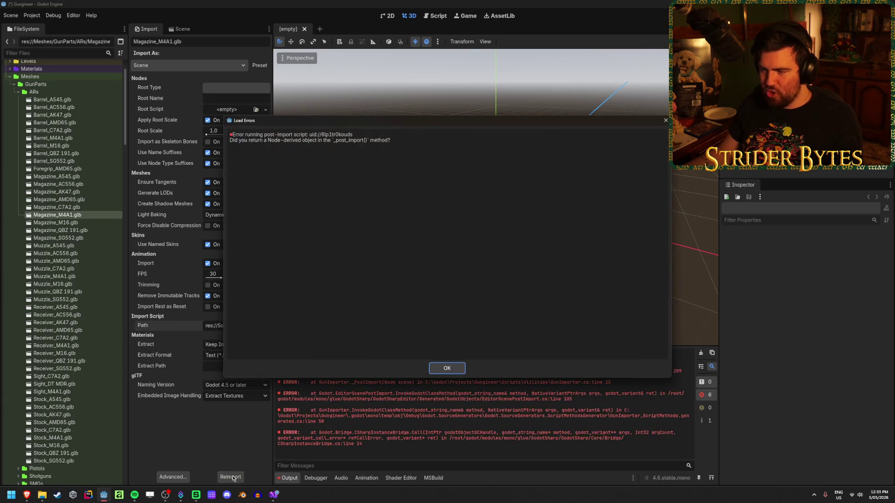
click(447, 369)
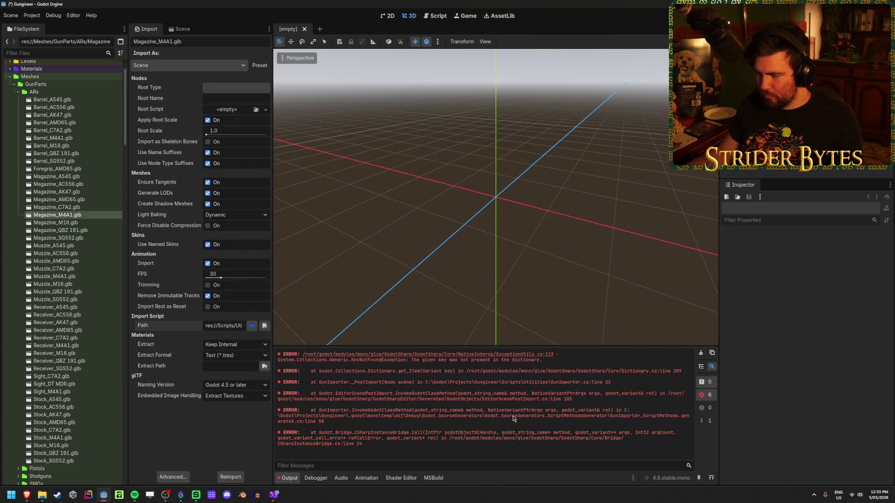
click(273, 495)
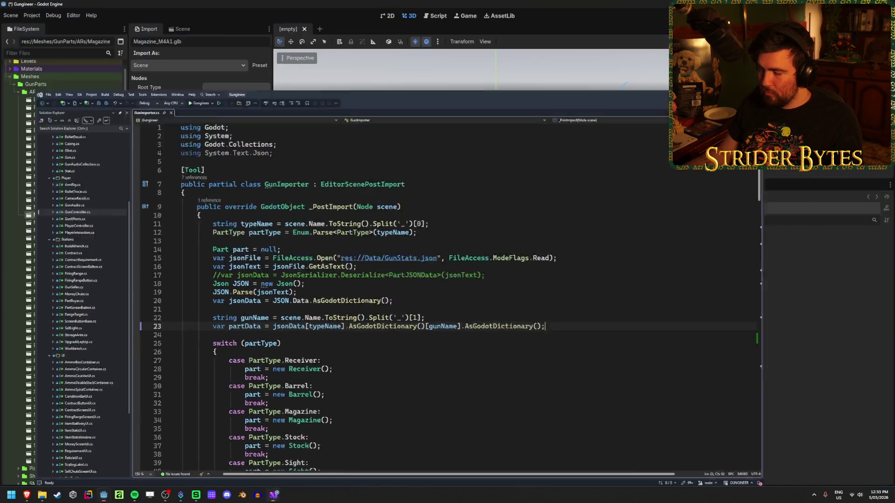
- Check the Godot Output log again, then bring up the GunStats spreadsheet in the browser
click(28, 98)
mouse_move(26, 497)
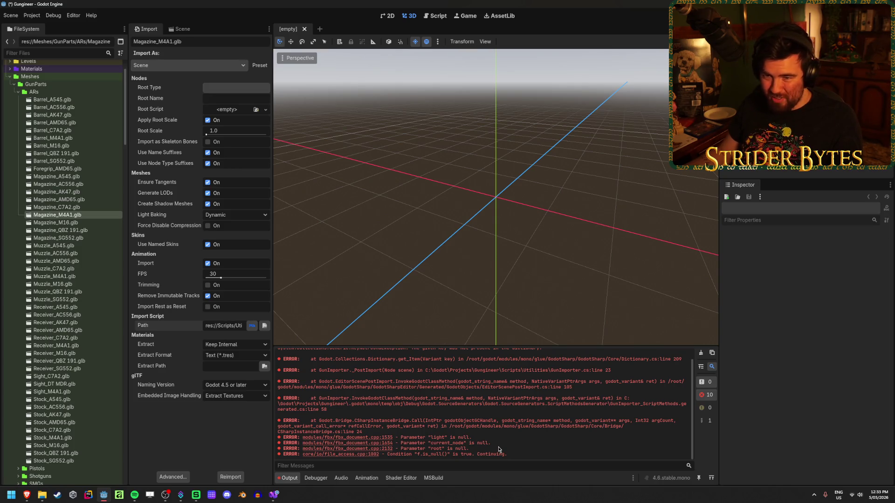
scroll(499, 450, up, 1)
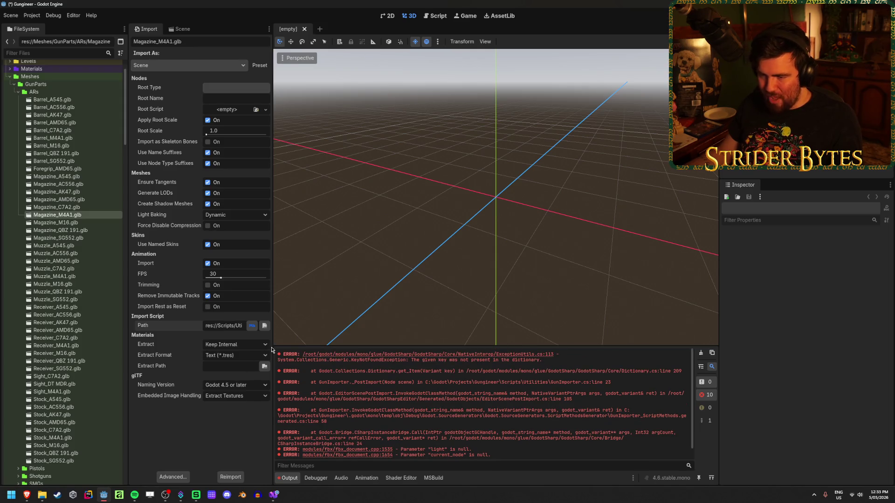
mouse_move(27, 495)
click(107, 475)
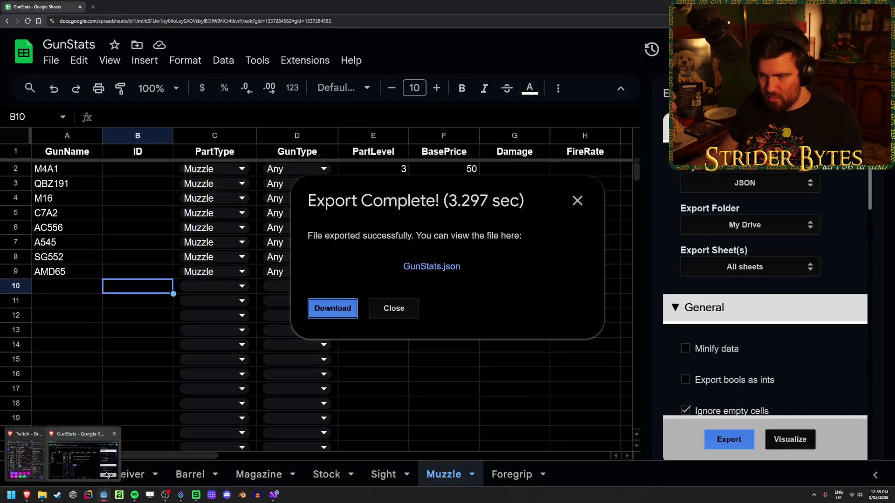
- Close the Export Complete notice and examine line 15's res://Data/GunStats.json path in GunImporter.cs
click(394, 308)
click(275, 496)
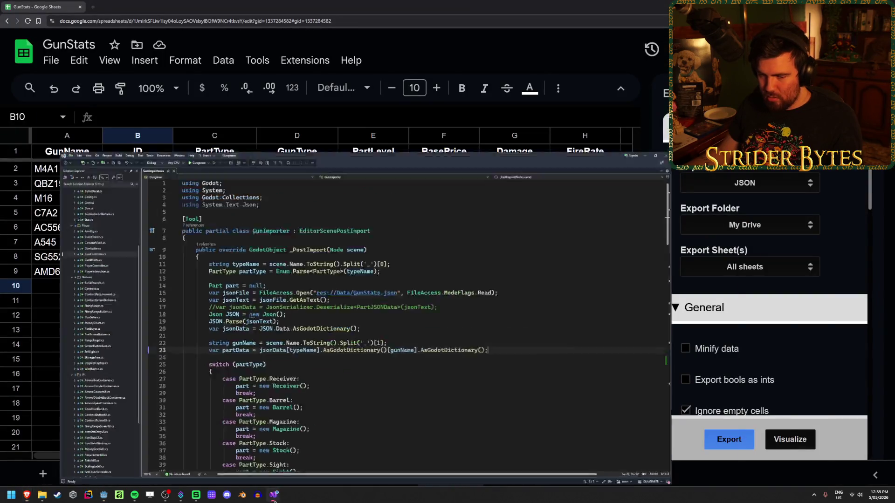
click(669, 206)
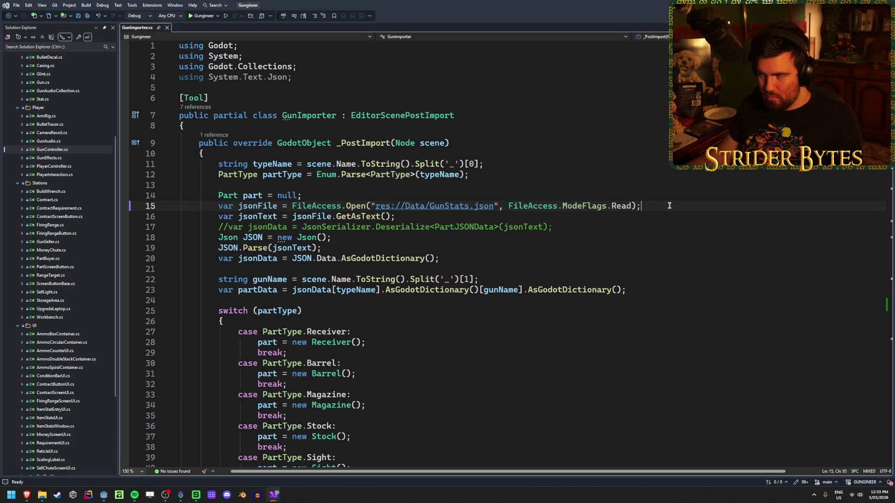
key(ctrl+shift+Left)
key(ctrl+shift+Left)
key(ctrl+shift+Left)
click(686, 206)
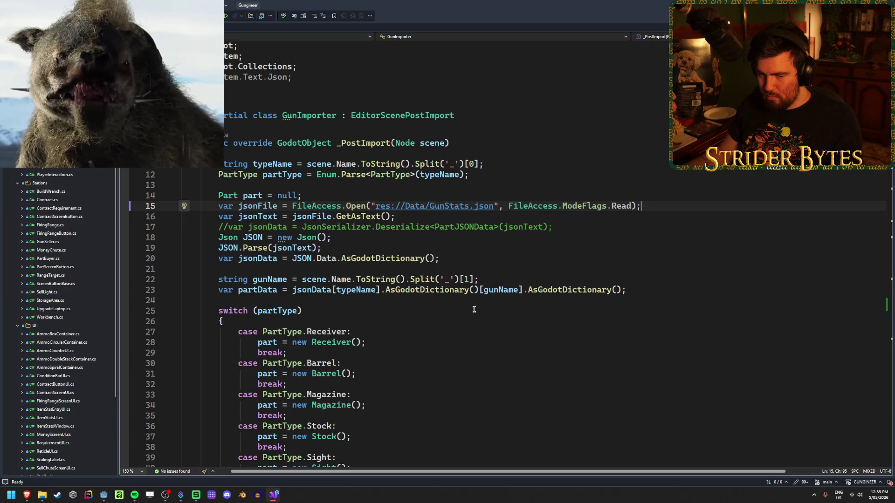
scroll(474, 307, down, 6)
scroll(474, 307, down, 14)
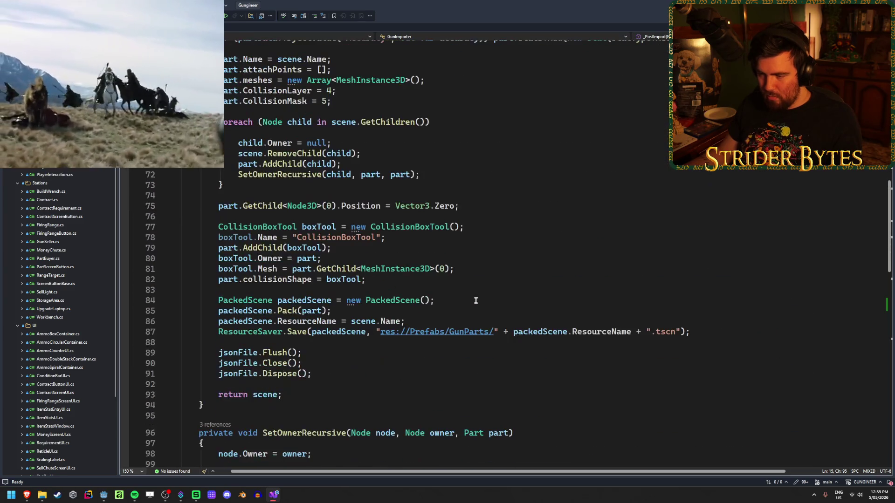
drag(689, 332, 189, 321)
click(604, 269)
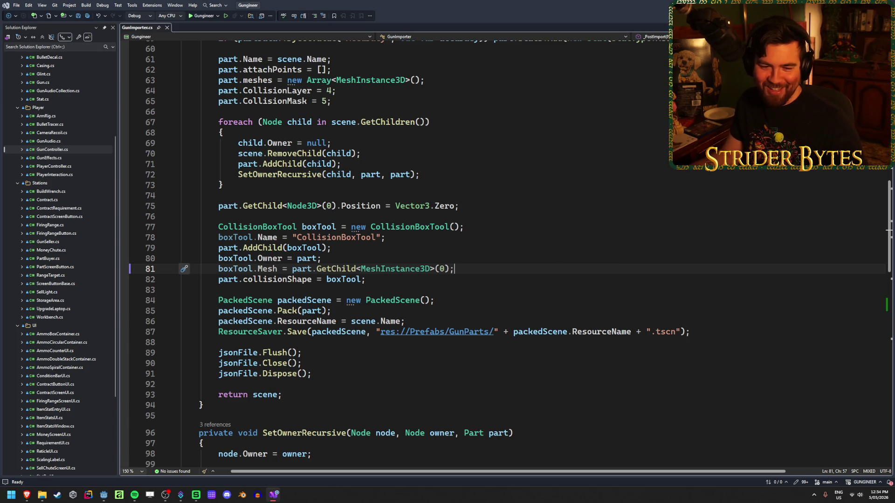
- Examine the jsonData[typeName] and gunName lookups in line 23's partData expression
drag(314, 331, 662, 331)
click(720, 332)
scroll(346, 357, up, 20)
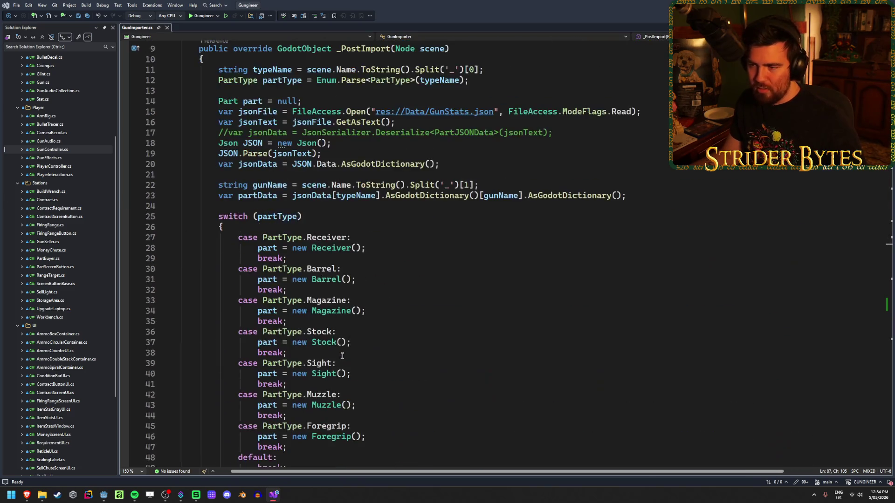
click(656, 285)
drag(656, 286, 213, 289)
click(389, 290)
mouse_move(636, 289)
mouse_down()
mouse_move(404, 295)
mouse_move(291, 286)
mouse_up()
click(348, 290)
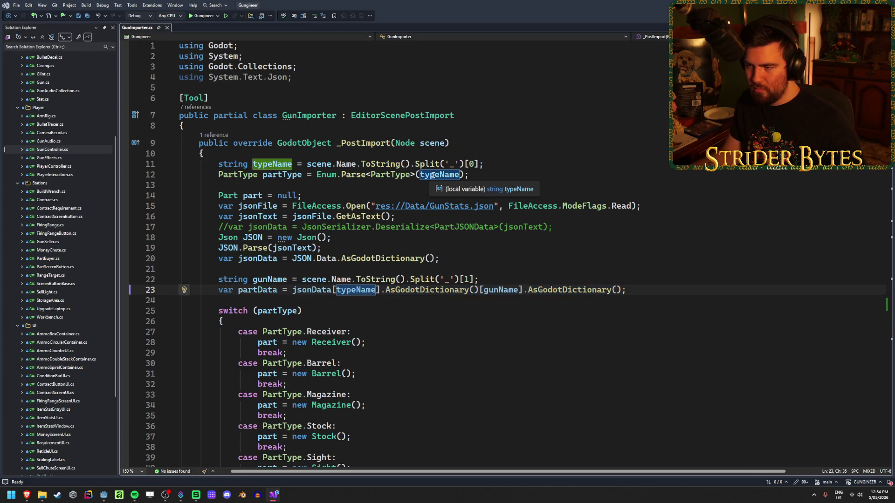
click(490, 290)
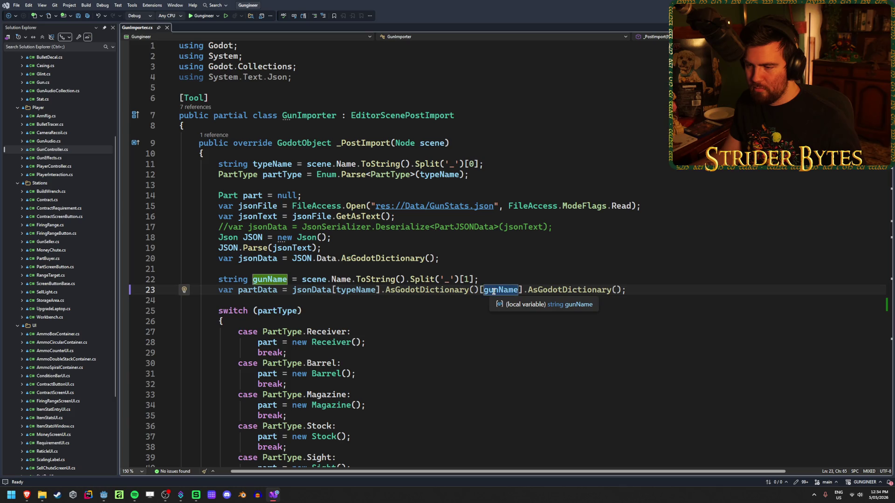
click(490, 277)
key(shift+Home)
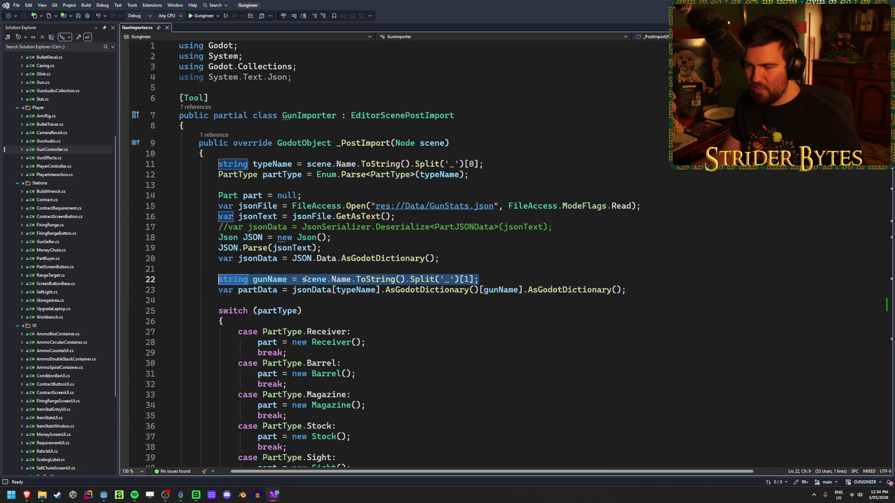
click(493, 277)
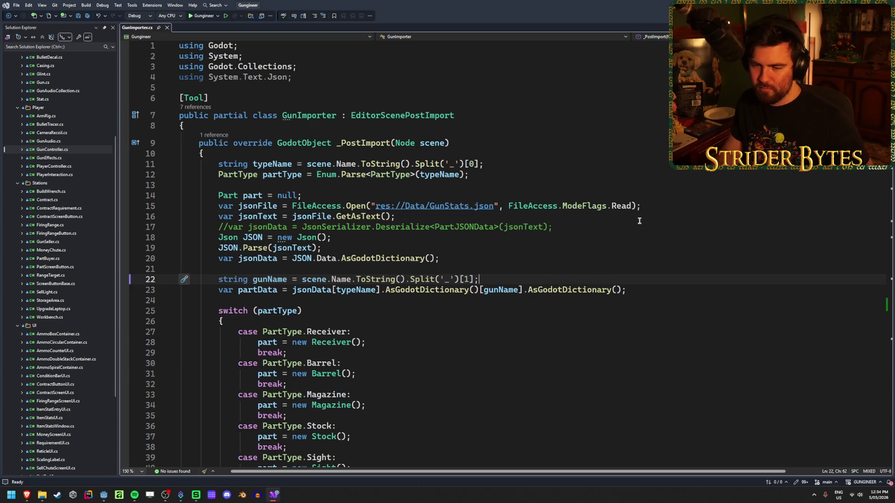
- Add a GD.Print(gunName) debug line after line 22 and save GunImporter.cs
key(Return)
text(GD.Pri)
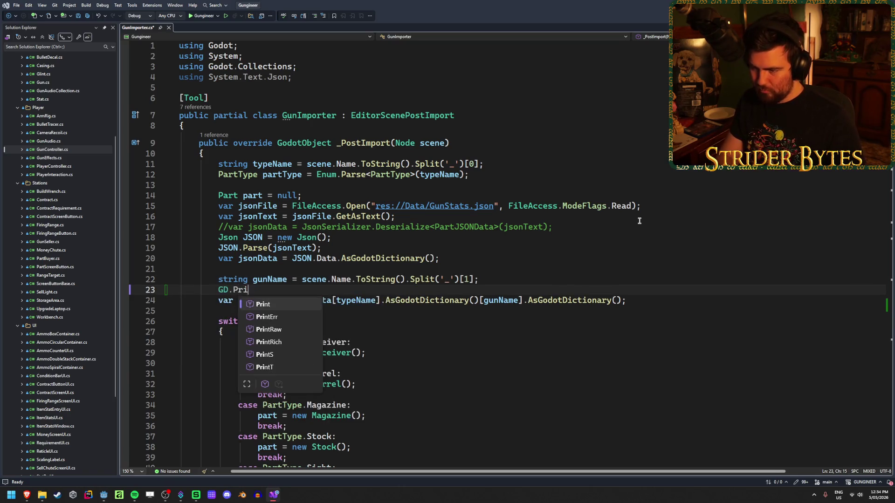
text(nt(gunName,e)
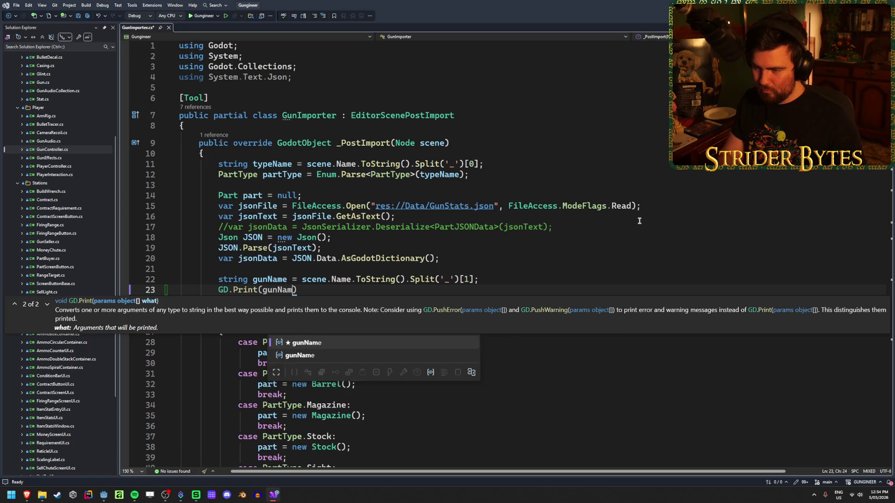
key(BackSpace)
key(BackSpace)
text())
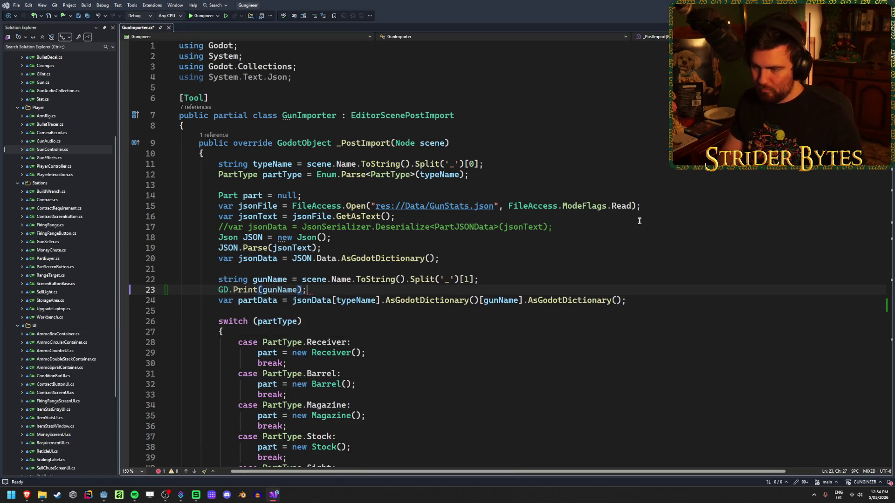
key(ctrl+s)
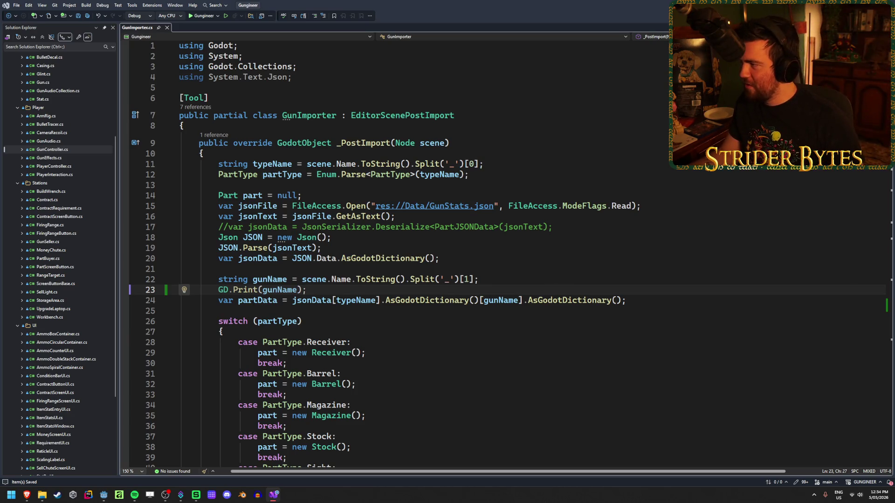
key(alt+Tab)
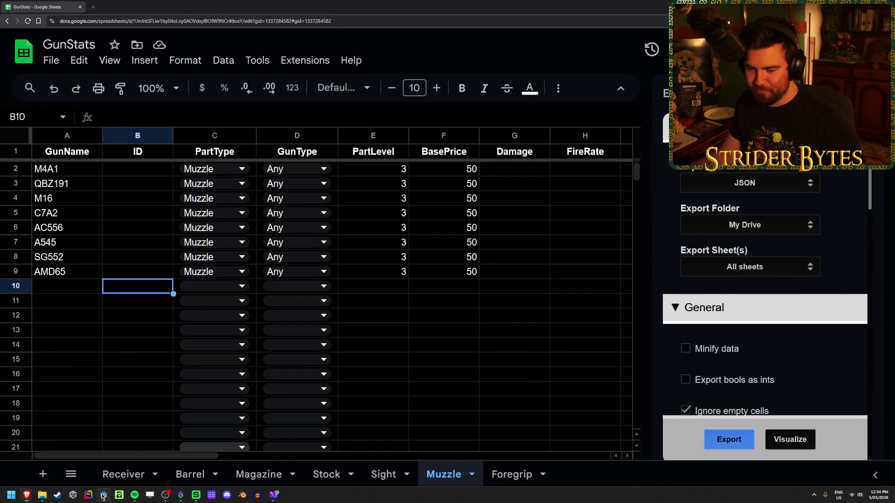
- Reimport Magazine_M4A1.glb, clear the Output log, and reimport it once more
click(104, 494)
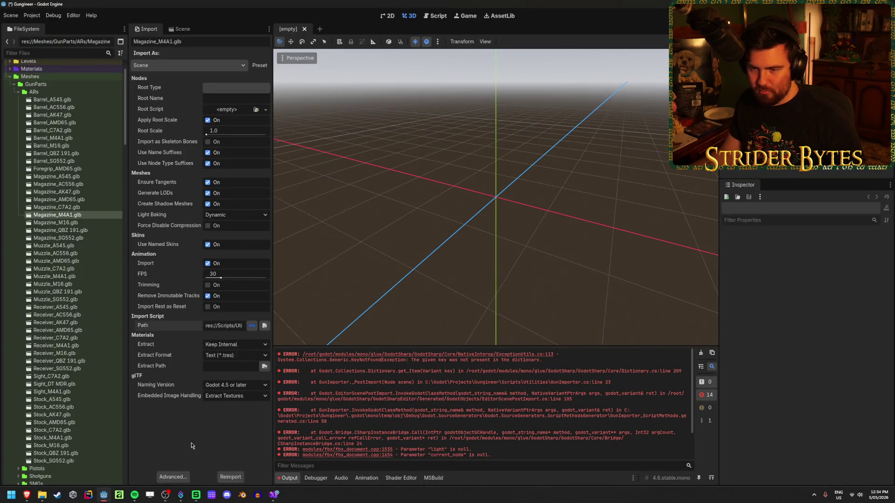
click(228, 480)
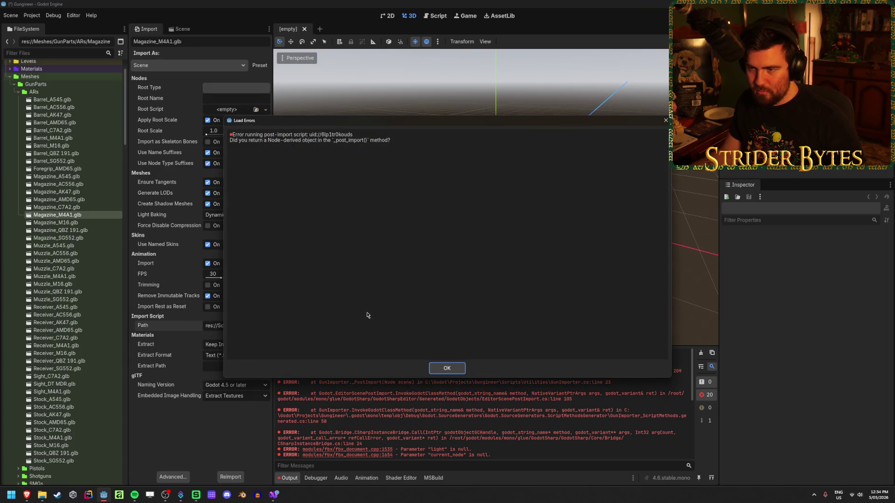
click(447, 370)
scroll(451, 434, up, 1)
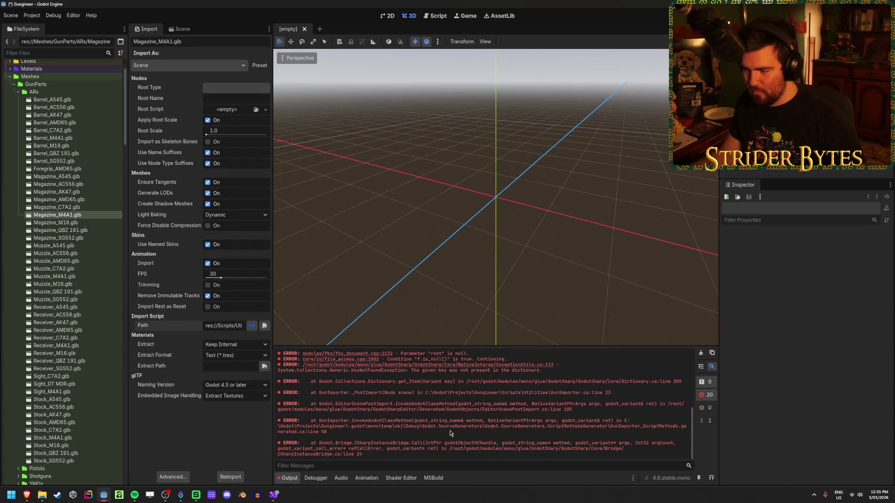
click(700, 352)
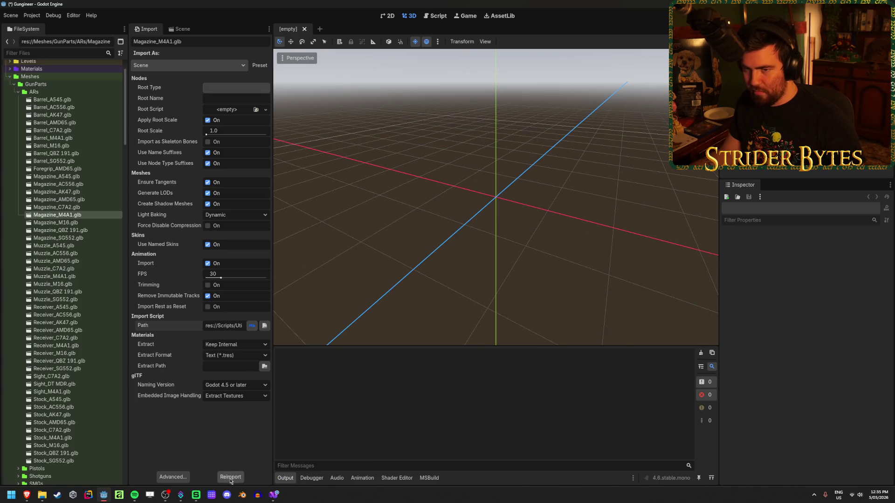
click(235, 478)
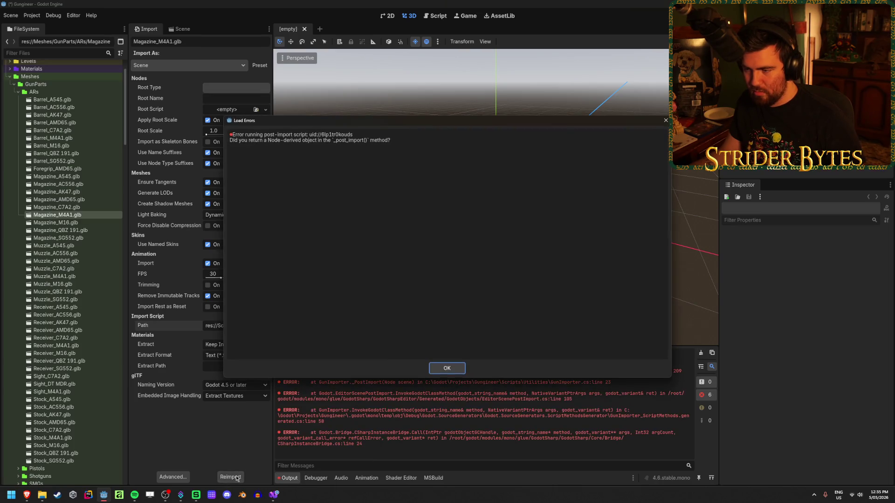
click(447, 369)
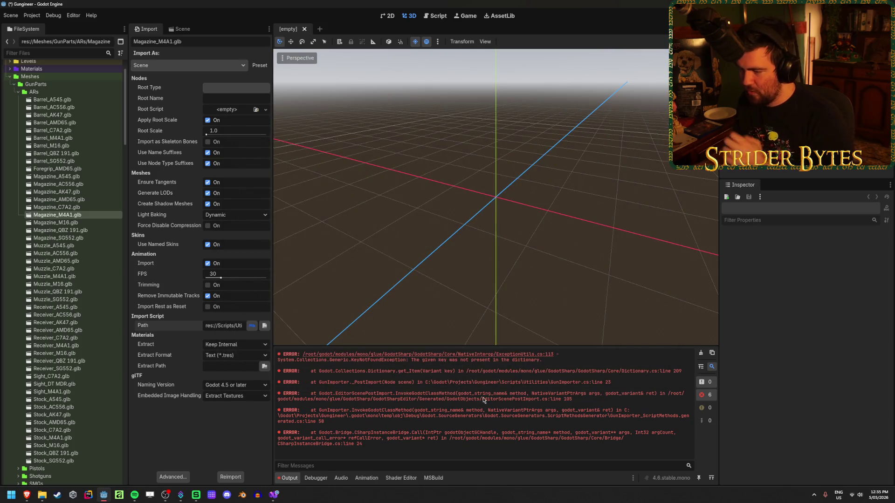
- Select the KeyNotFoundException 'key not present' message in the first and second error lines
drag(681, 371, 339, 368)
click(339, 371)
triple_click(410, 371)
click(459, 376)
drag(459, 377, 368, 371)
click(413, 372)
drag(460, 371, 553, 376)
triple_click(466, 359)
drag(382, 360, 553, 360)
click(549, 361)
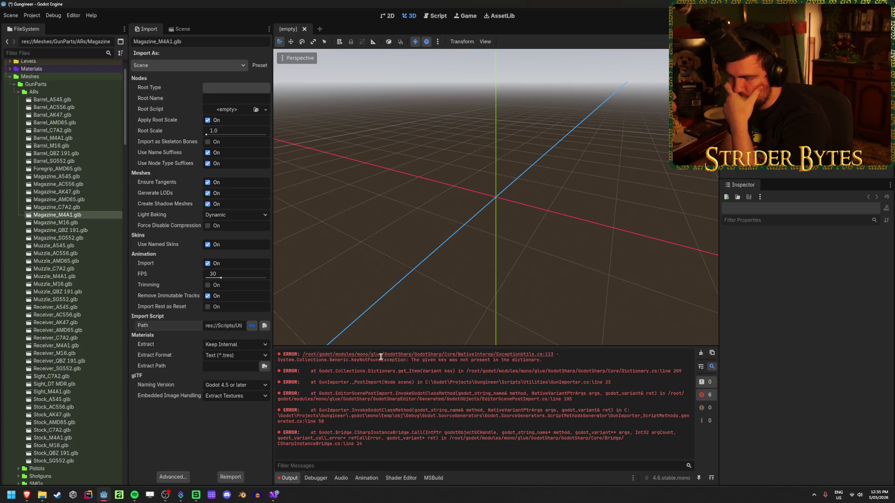
drag(403, 361, 554, 360)
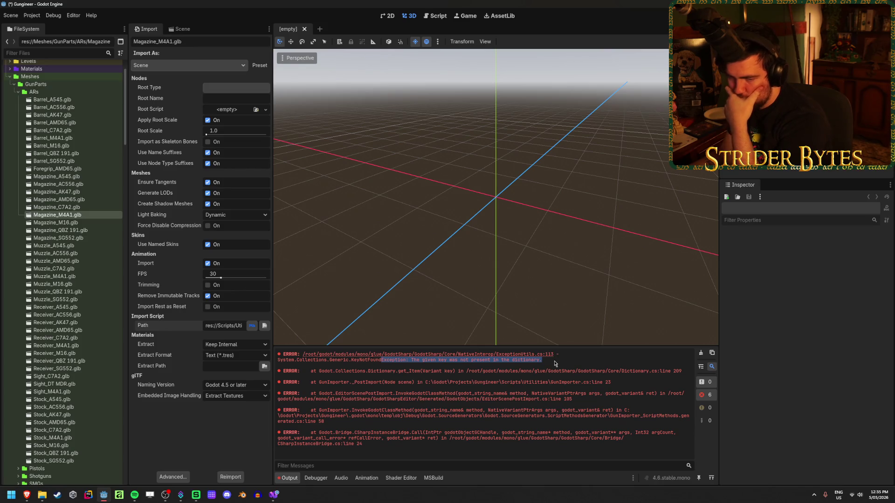
click(555, 363)
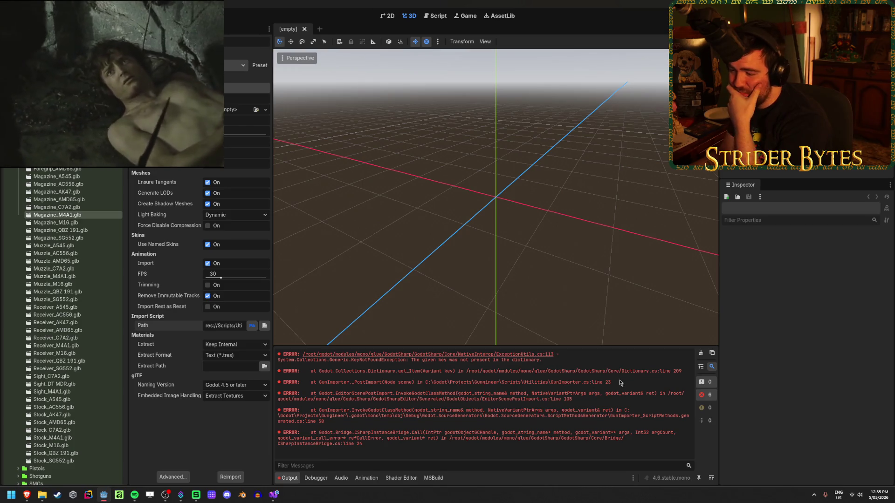
- Highlight the GunImporter._PostImport line 23 reference in the error trace
drag(619, 386, 557, 383)
click(409, 400)
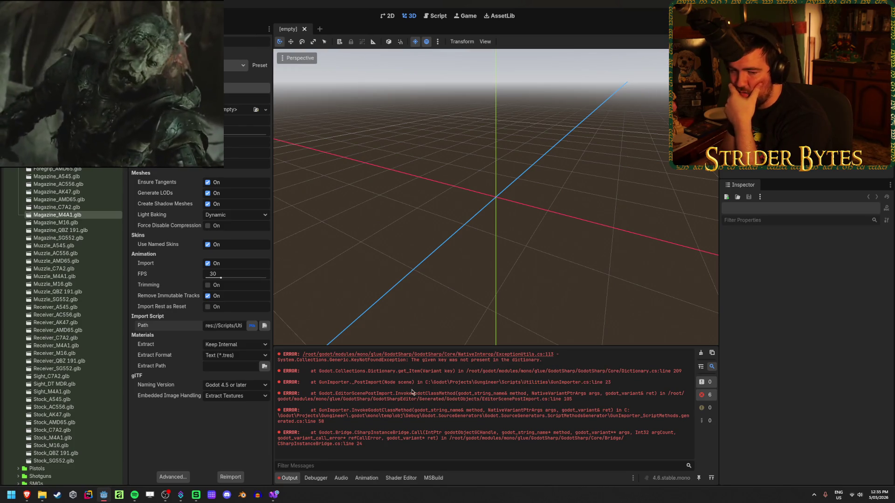
mouse_move(408, 400)
mouse_down()
mouse_move(559, 403)
mouse_move(412, 405)
mouse_up()
click(563, 406)
click(412, 405)
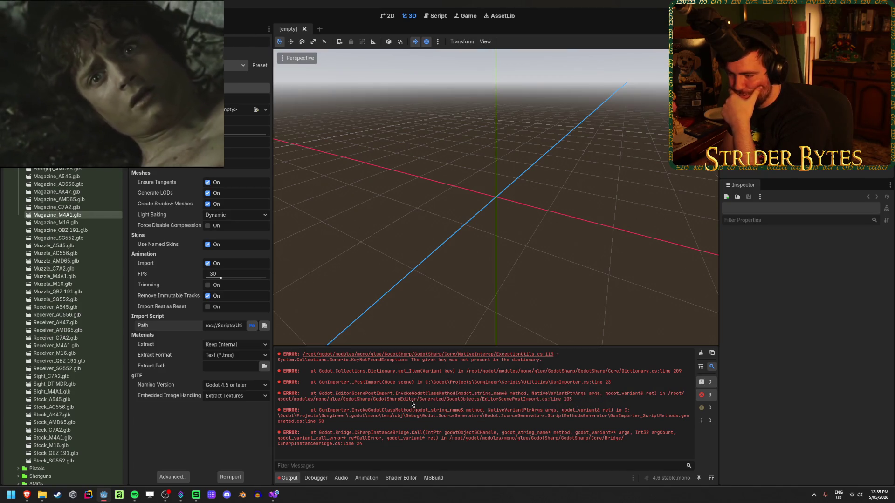
drag(611, 382, 332, 382)
triple_click(387, 387)
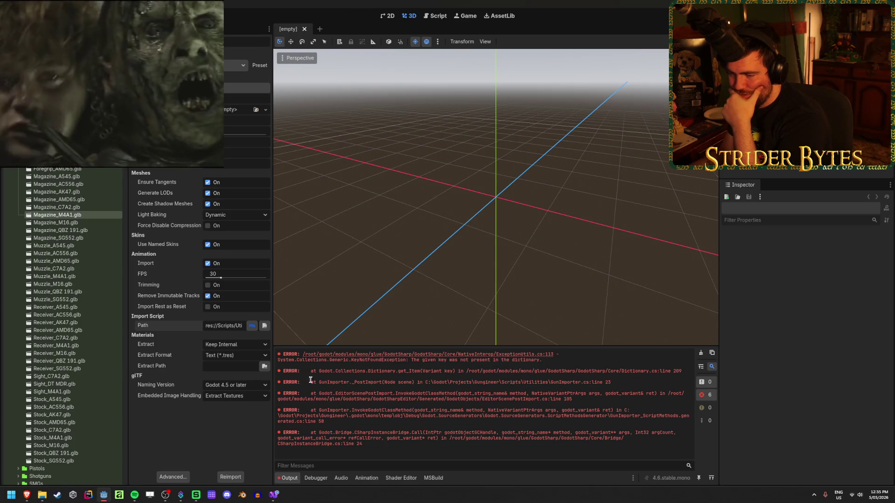
click(387, 387)
mouse_move(409, 390)
mouse_down()
mouse_move(606, 386)
mouse_move(387, 383)
mouse_up()
click(412, 385)
click(389, 386)
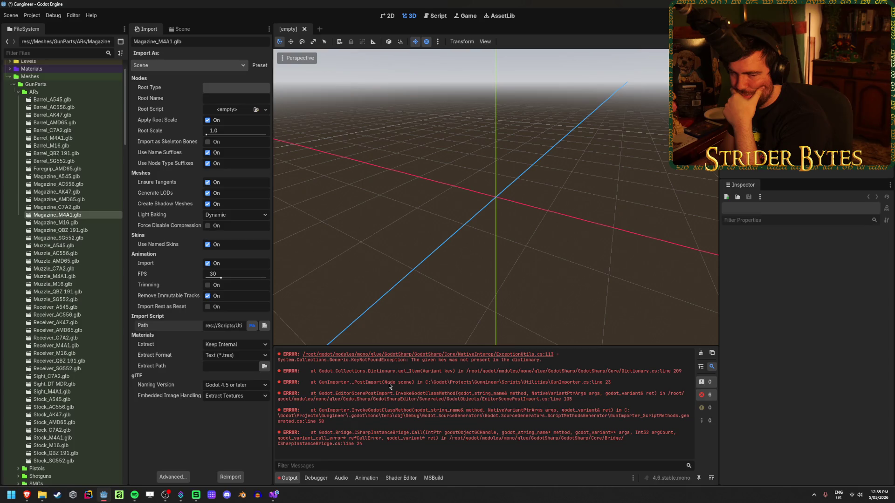
mouse_move(384, 390)
mouse_down()
mouse_move(611, 384)
mouse_move(326, 383)
mouse_up()
click(385, 381)
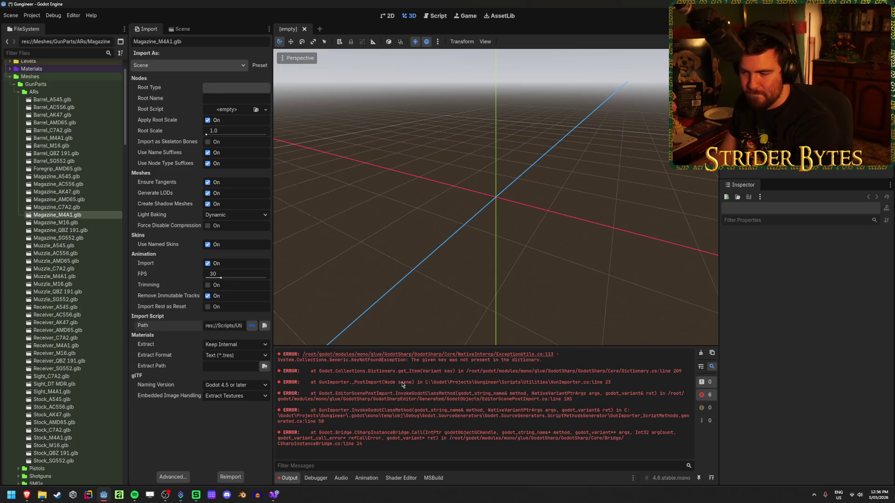
drag(611, 382, 326, 384)
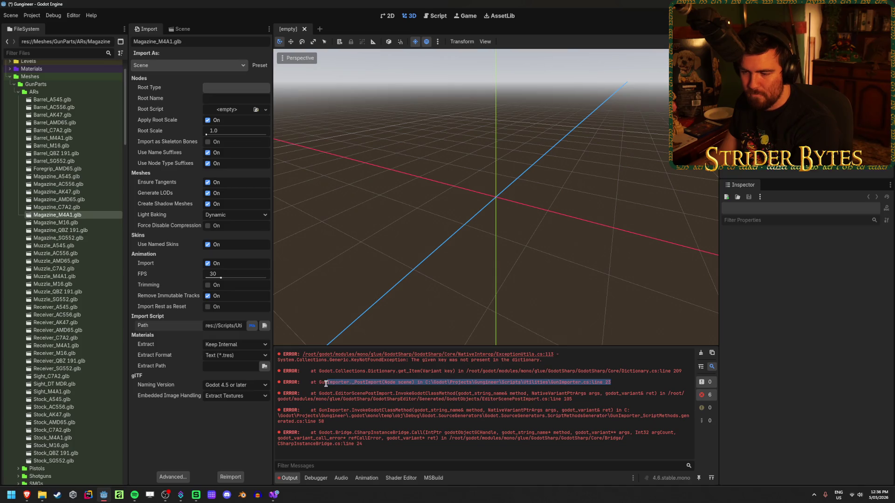
click(328, 384)
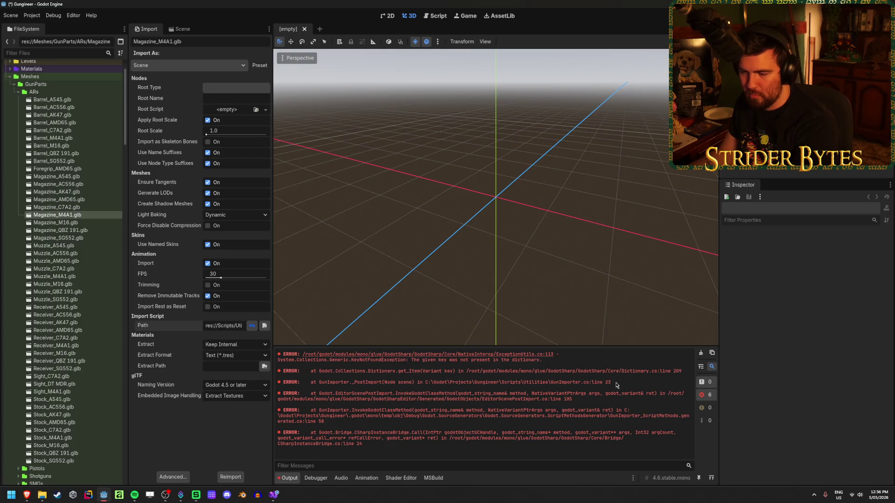
click(274, 497)
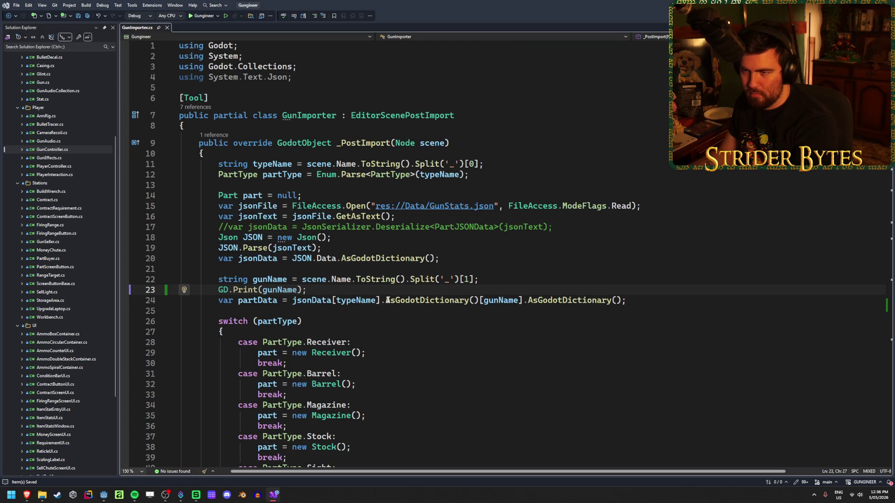
- Rebuild in Godot and reimport, confirming M4A1 prints before the line 24 exception
key(alt+Tab)
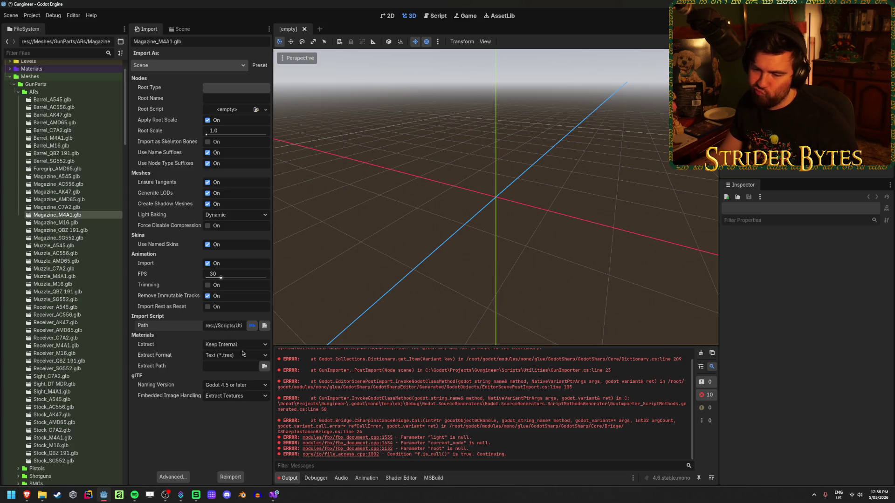
click(230, 477)
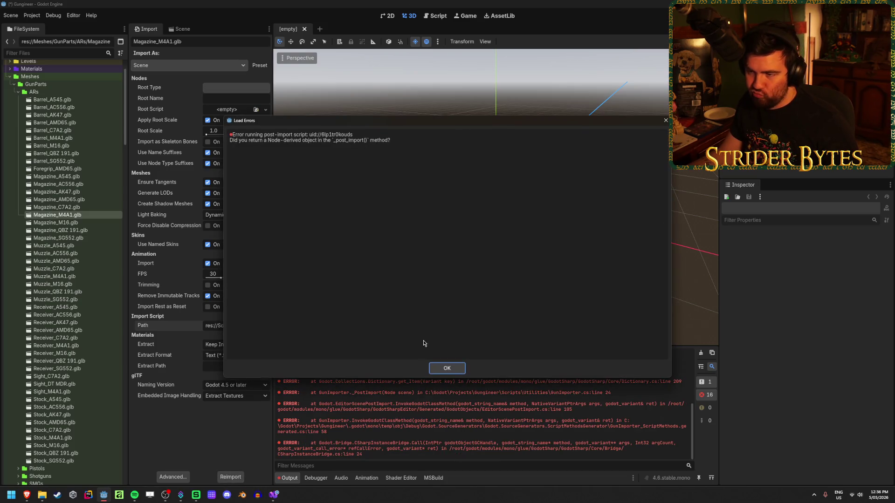
click(447, 368)
scroll(327, 412, up, 3)
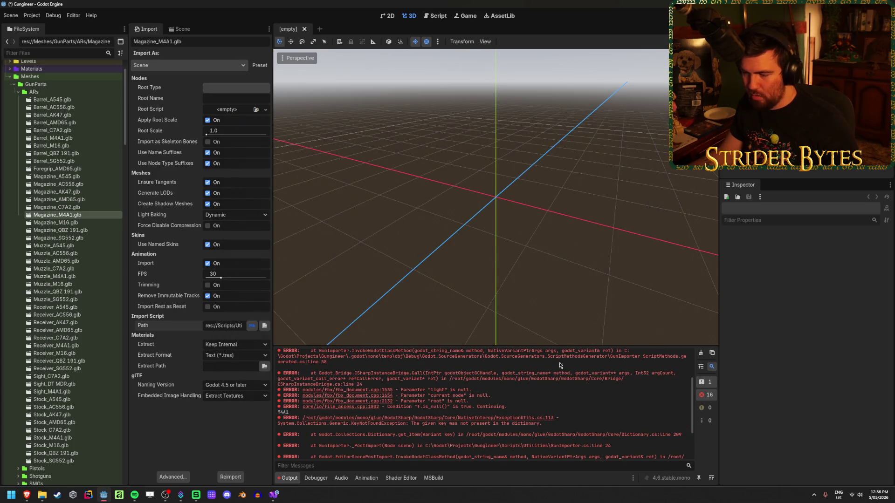
scroll(545, 394, down, 3)
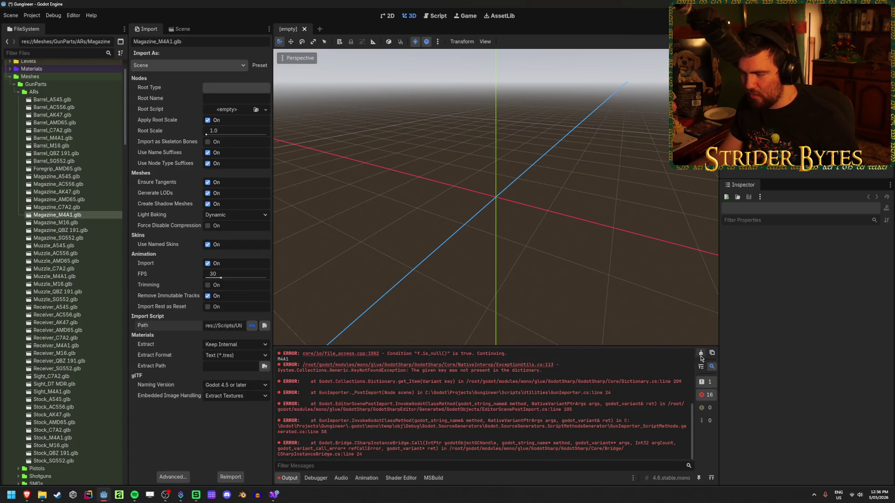
click(273, 495)
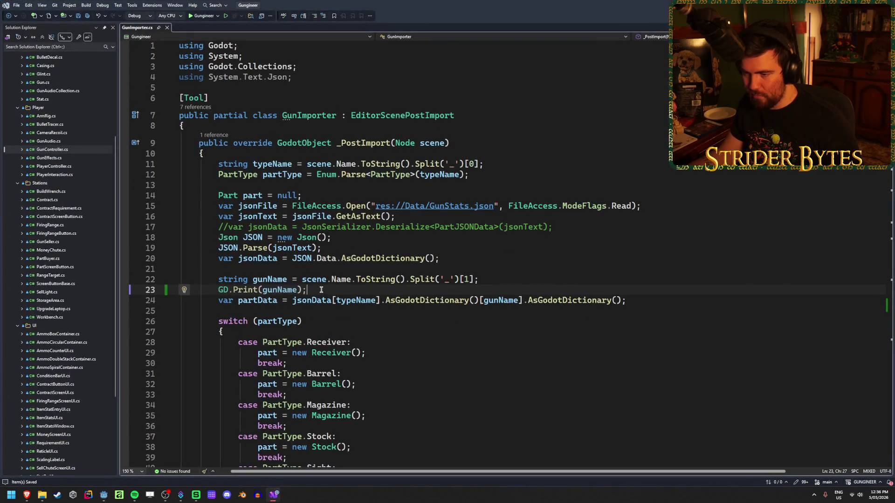
- Remove the GD.Print(gunName) debug line and review the partData line in GunImporter.cs
key(ctrl+x)
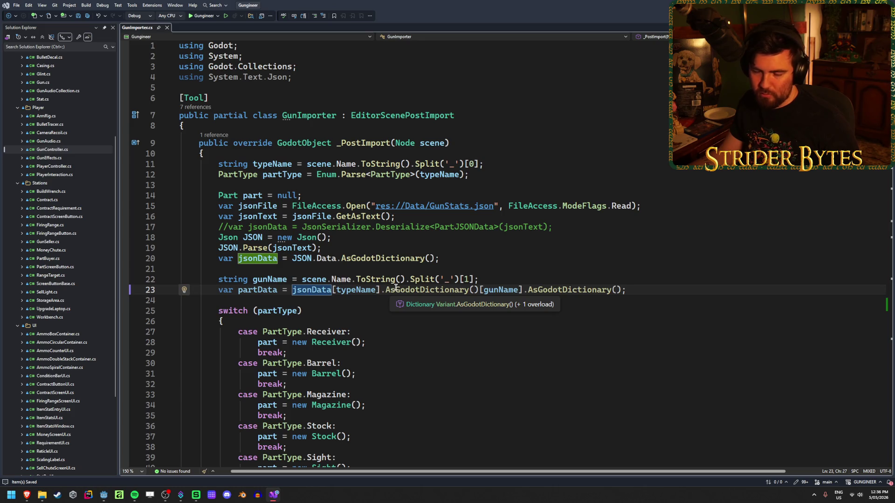
click(643, 289)
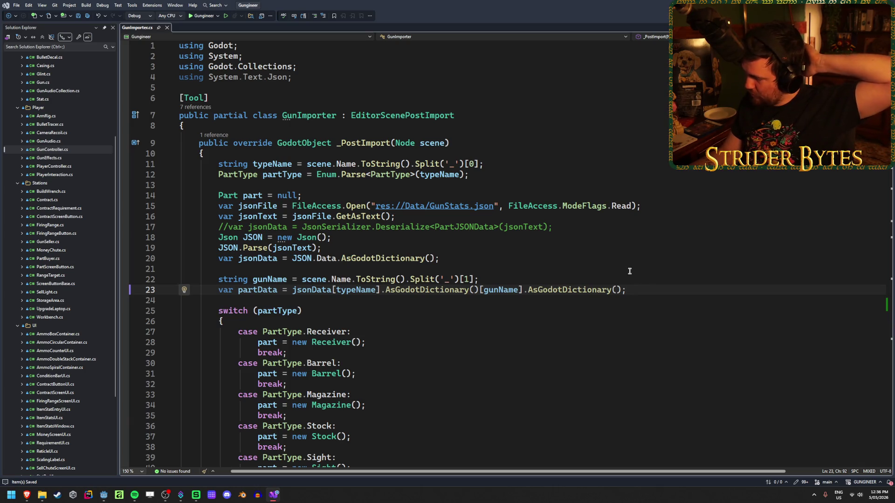
key(alt+Tab)
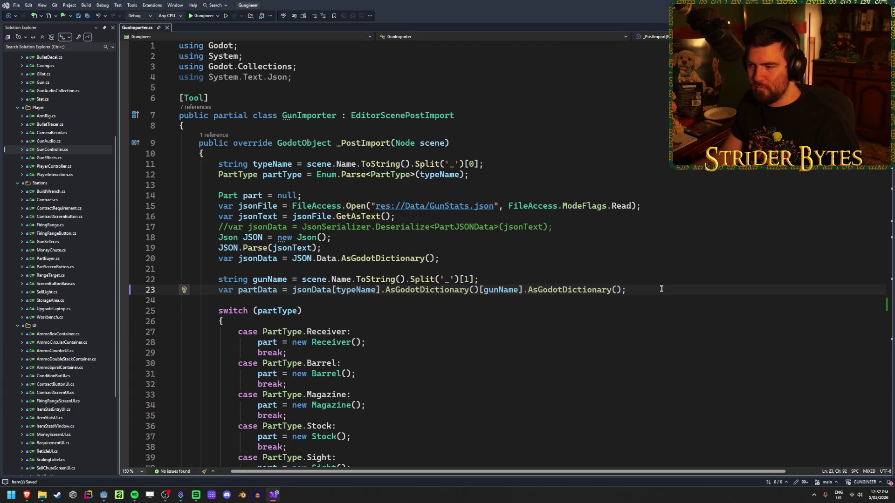
mouse_move(661, 290)
mouse_down()
mouse_move(219, 279)
mouse_move(219, 290)
mouse_up()
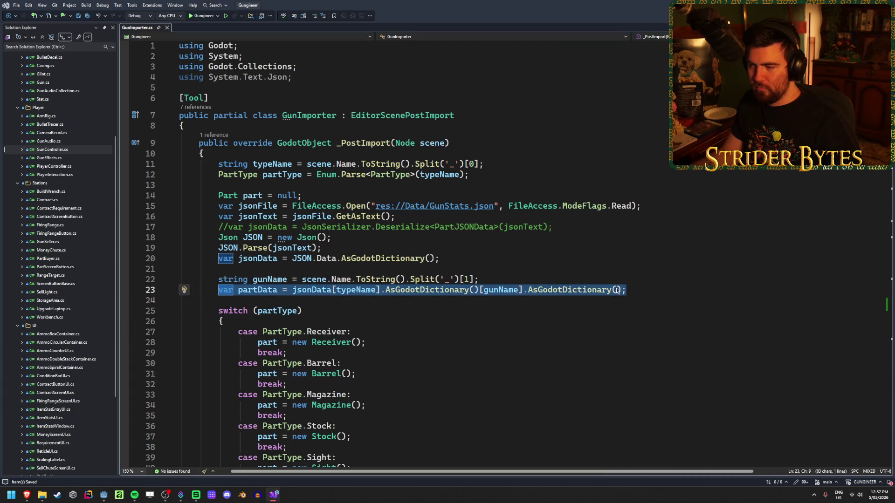
click(635, 289)
scroll(636, 289, down, 1)
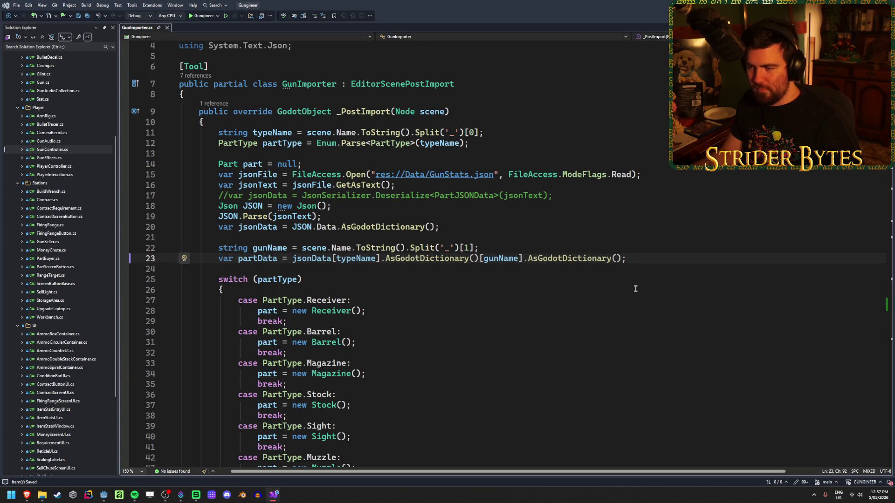
mouse_move(217, 260)
mouse_down()
mouse_move(555, 243)
mouse_move(632, 256)
mouse_up()
click(631, 256)
scroll(615, 272, down, 4)
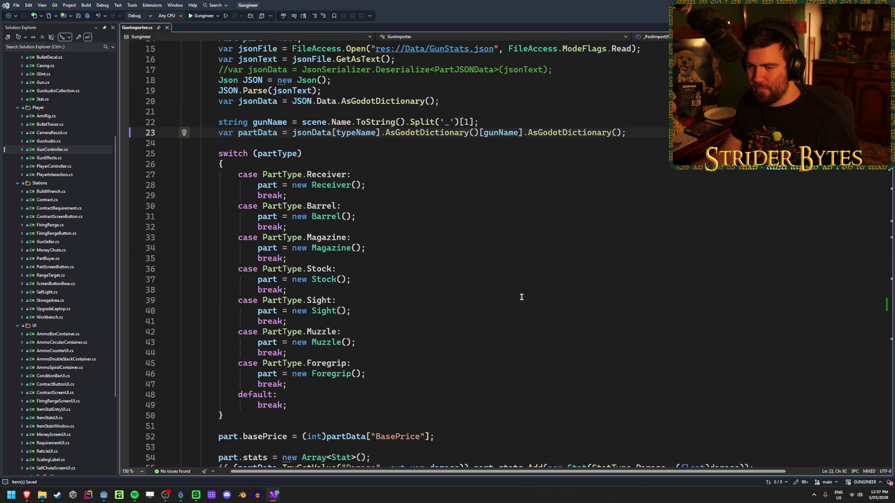
scroll(521, 297, down, 3)
scroll(519, 297, up, 7)
- Inspect the jsonData[typeName] lookup, then break [gunName].AsGodotDictionary(); onto line 24
click(376, 227)
right_click(376, 227)
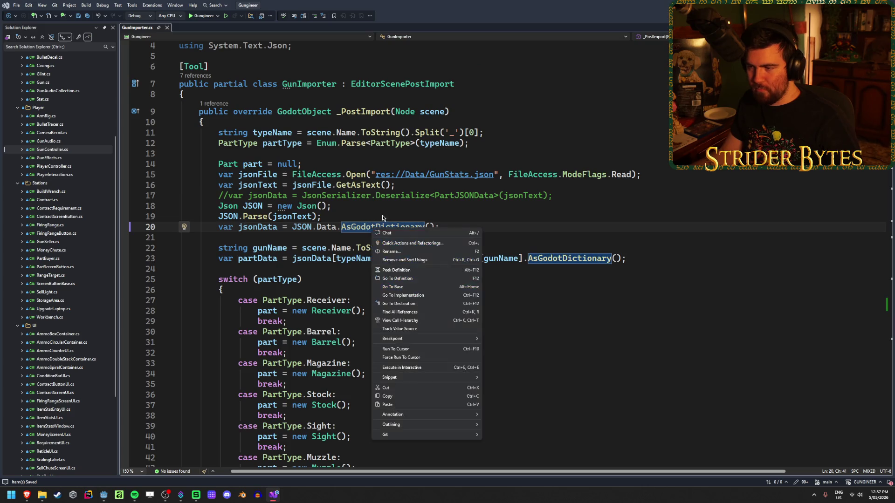
click(293, 259)
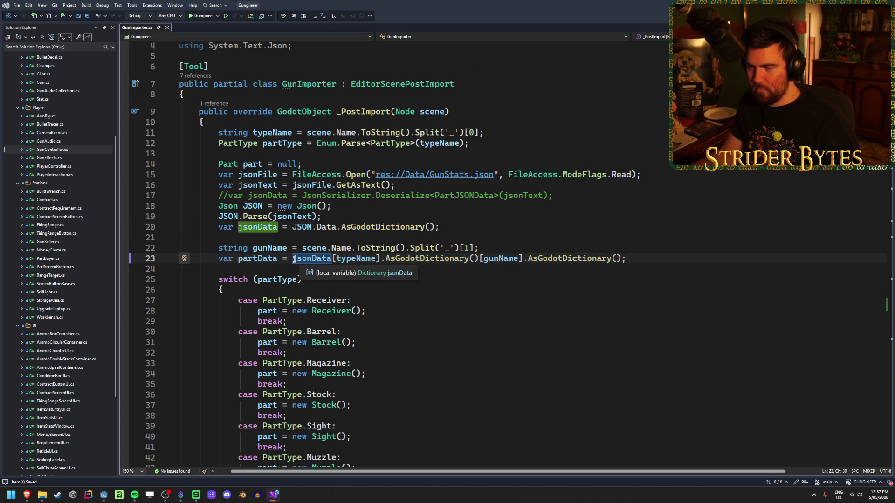
shift+click(358, 258)
drag(358, 258, 376, 258)
click(423, 258)
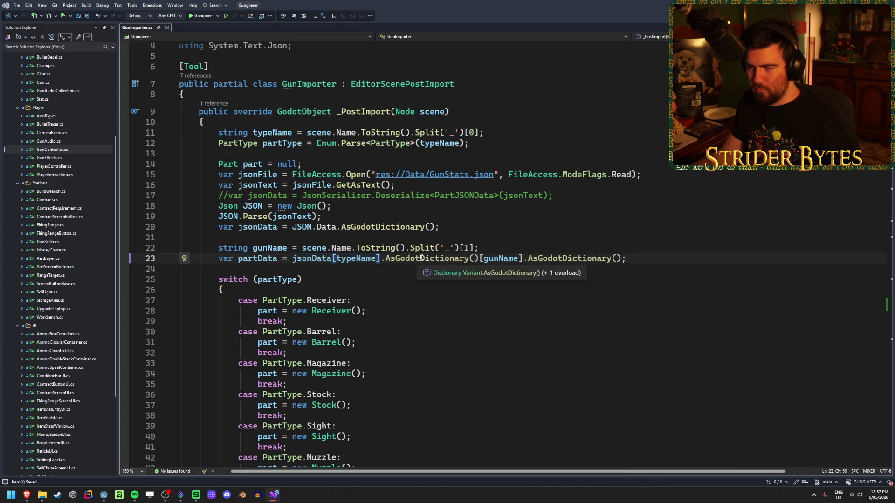
mouse_move(30, 498)
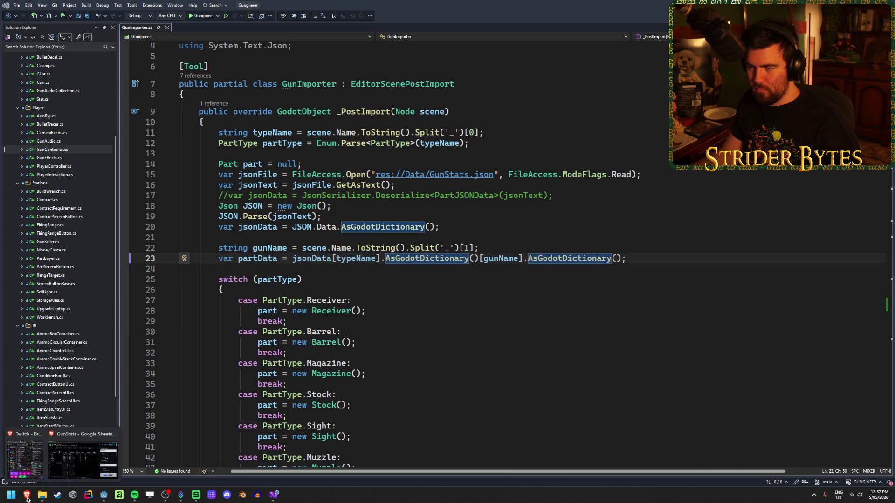
click(643, 259)
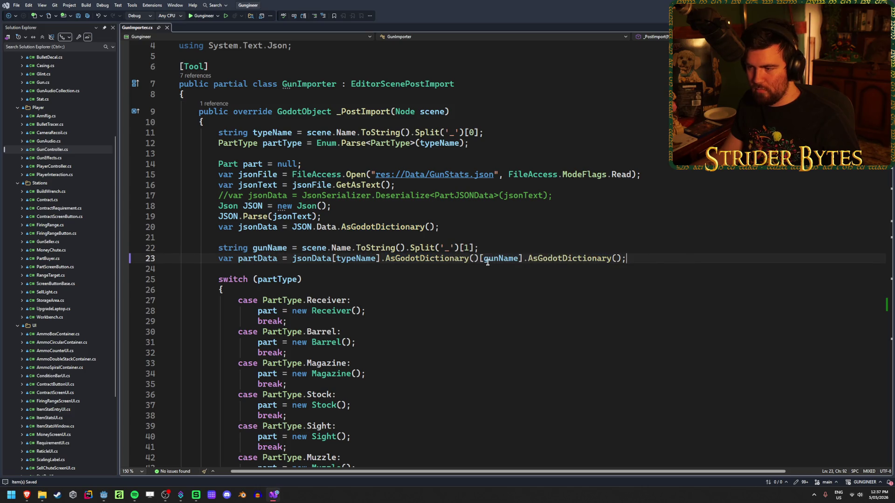
click(259, 259)
key(Right)
key(Right)
key(Right)
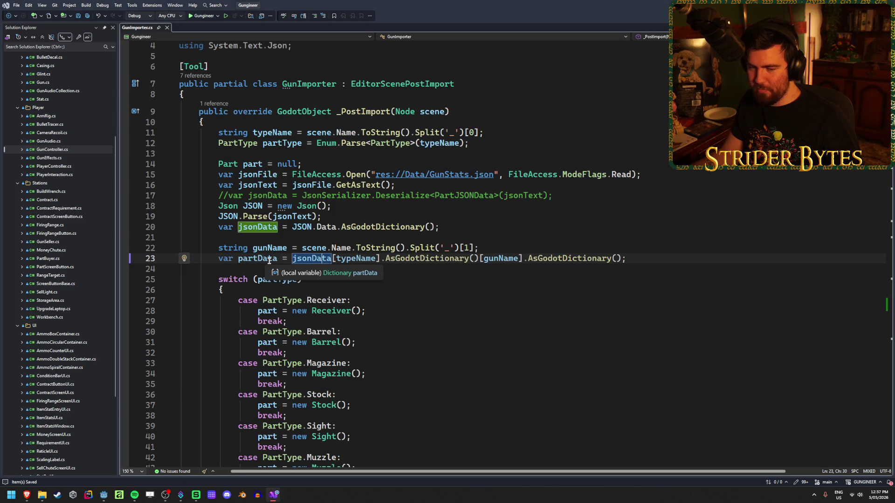
click(648, 257)
key(Left)
key(Left)
key(Left)
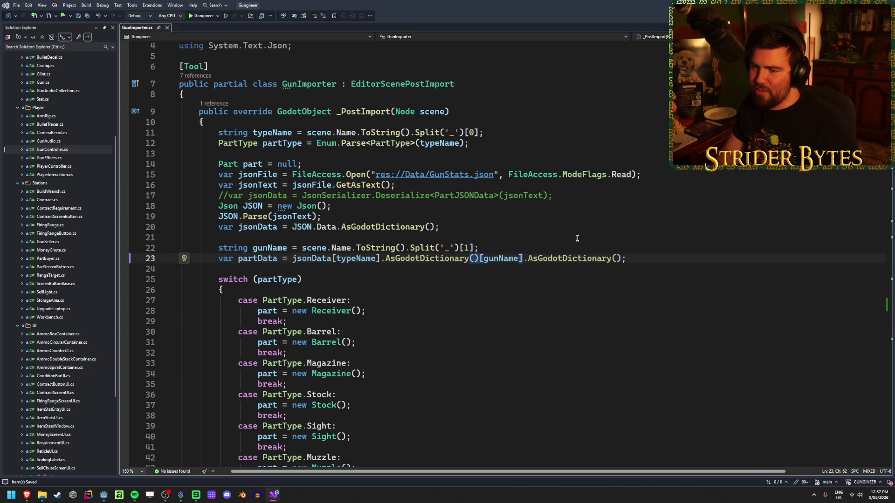
key(Return)
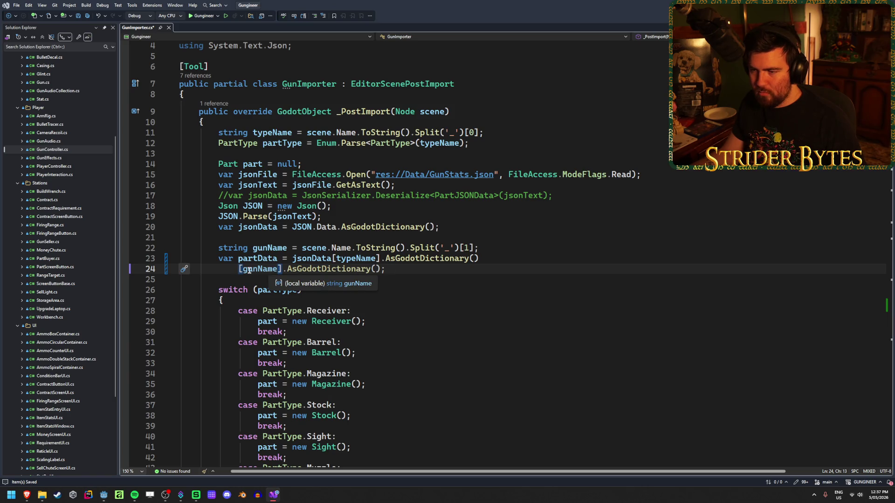
- End line 23 with a semicolon and begin line 24 with 'var partData ='
click(273, 259)
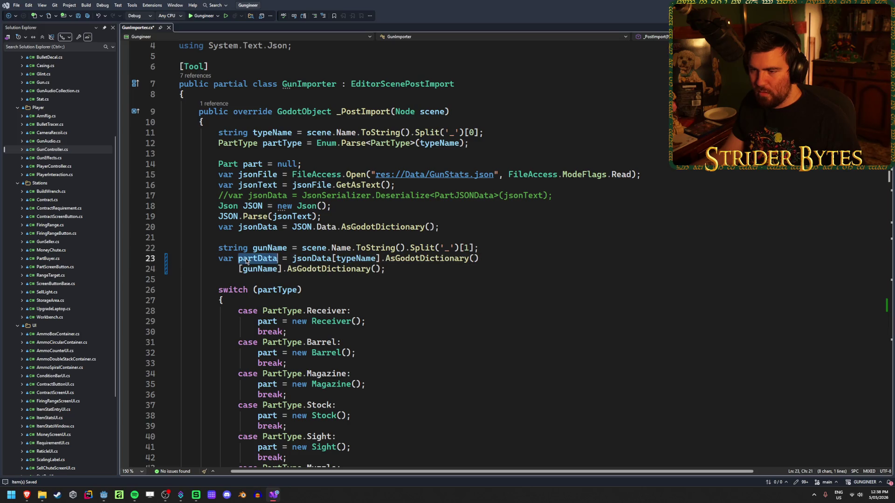
key(End)
double_click(269, 259)
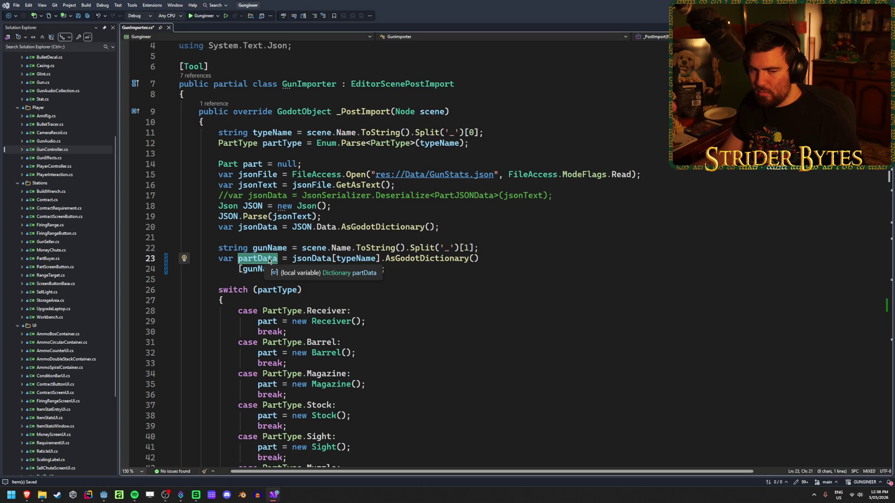
click(236, 269)
text(var)
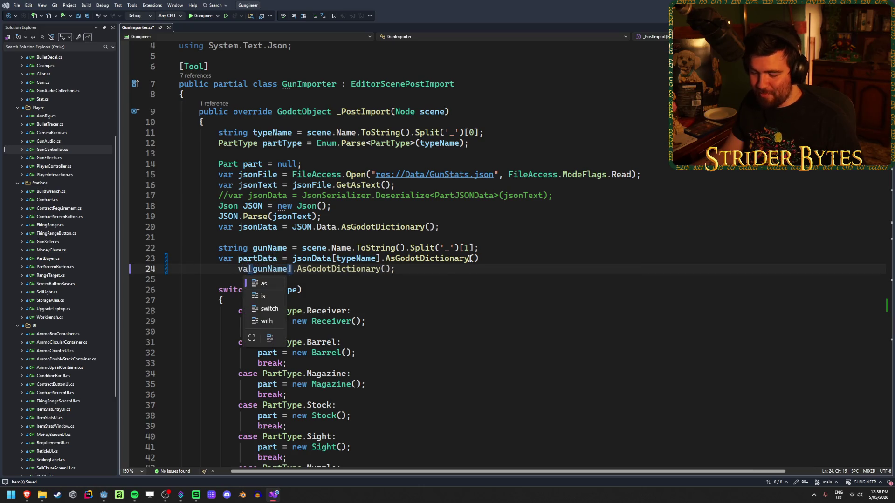
click(470, 259)
key(End)
text(;)
key(Down)
key(Home)
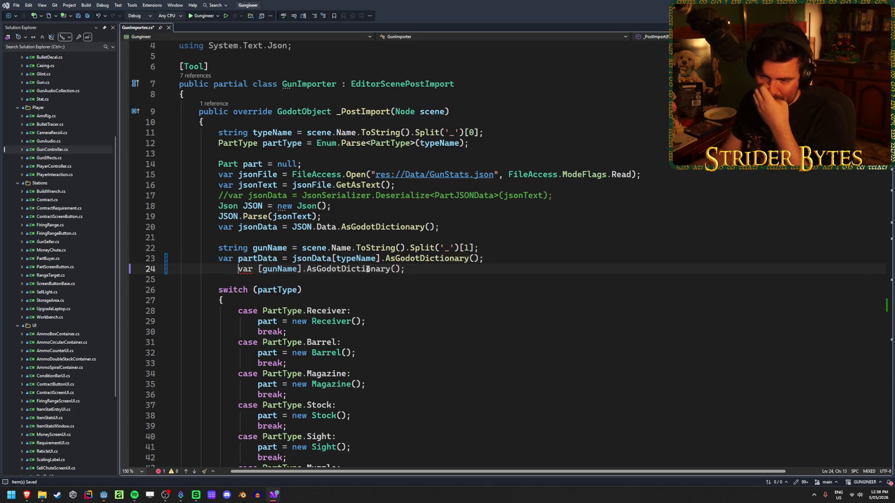
key(BackSpace)
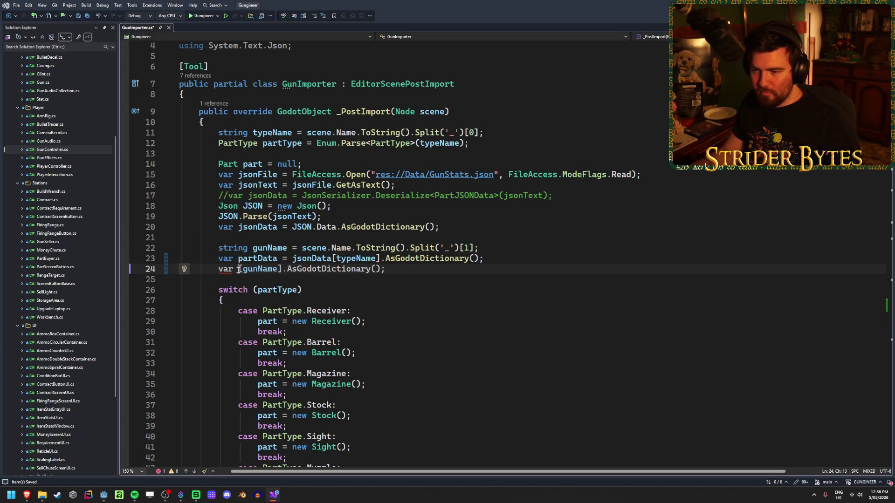
text(partData =)
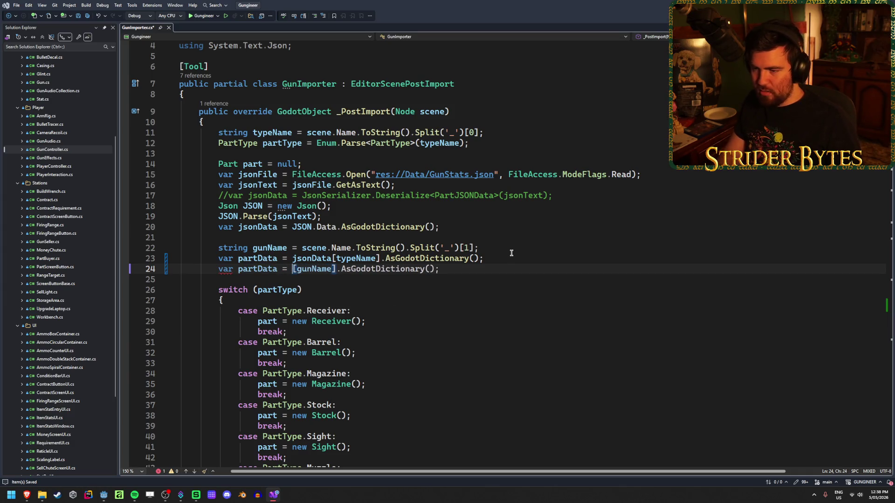
- Rename the line 23 variable from partData to partTypeData
double_click(255, 258)
click(255, 258)
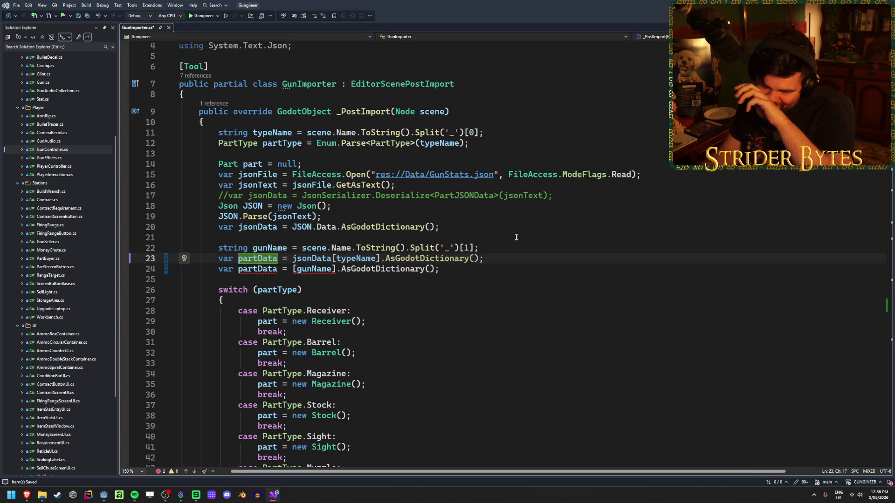
text(Type)
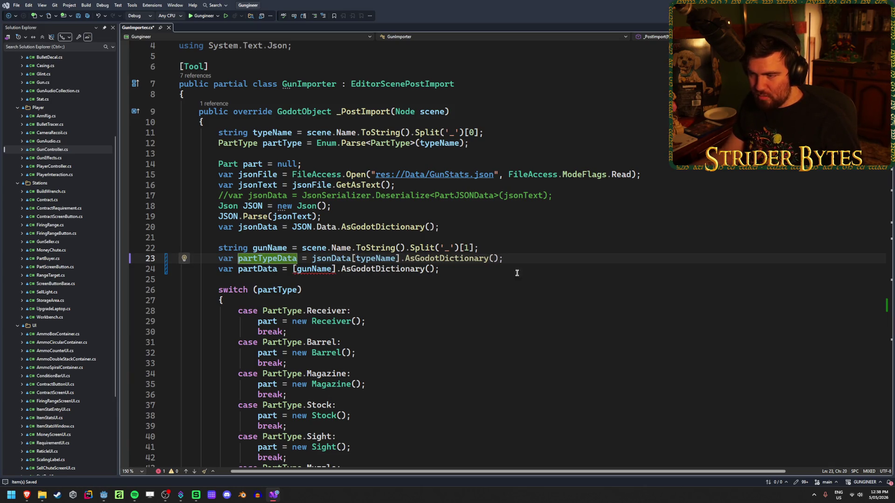
click(279, 249)
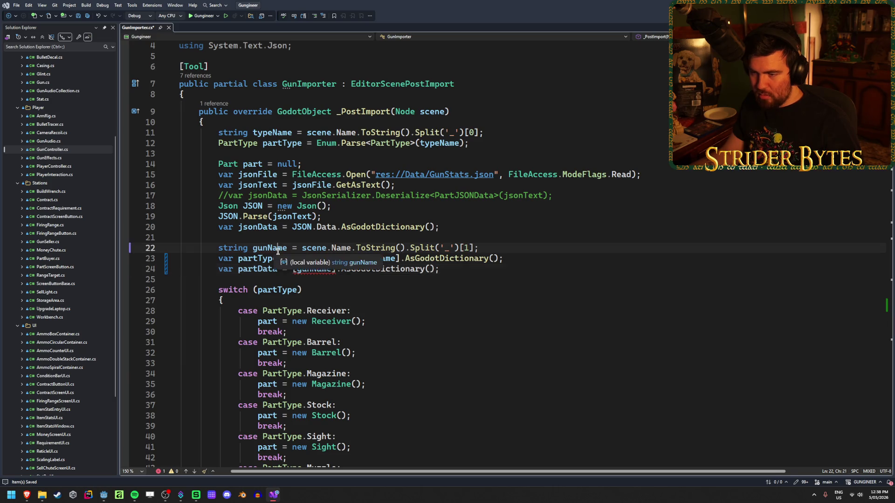
- Make line 24 read partData from partTypeData[gunName] by pasting the partTypeData name
double_click(267, 258)
key(ctrl+c)
click(293, 269)
key(ctrl+v)
text(.)
key(Escape)
double_click(354, 269)
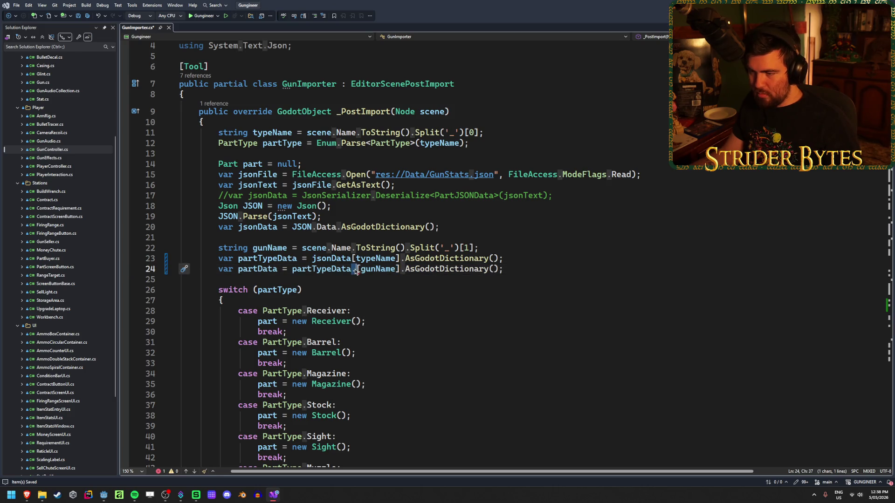
key(BackSpace)
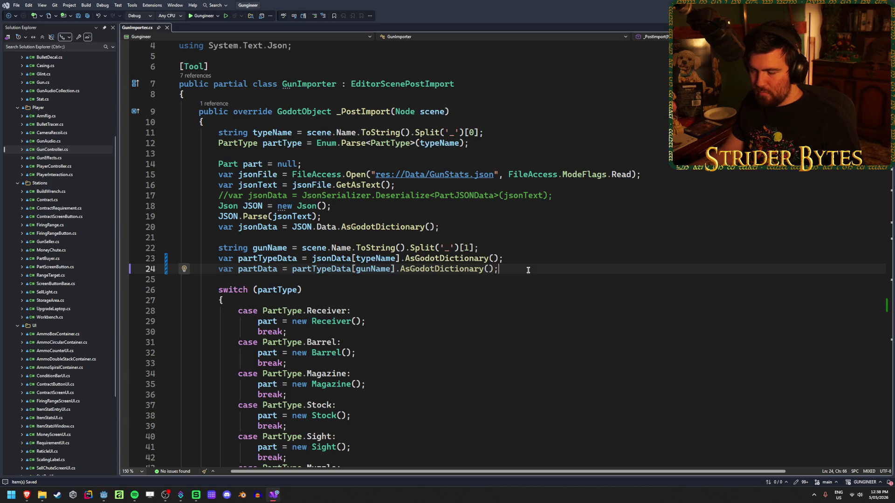
scroll(629, 213, down, 12)
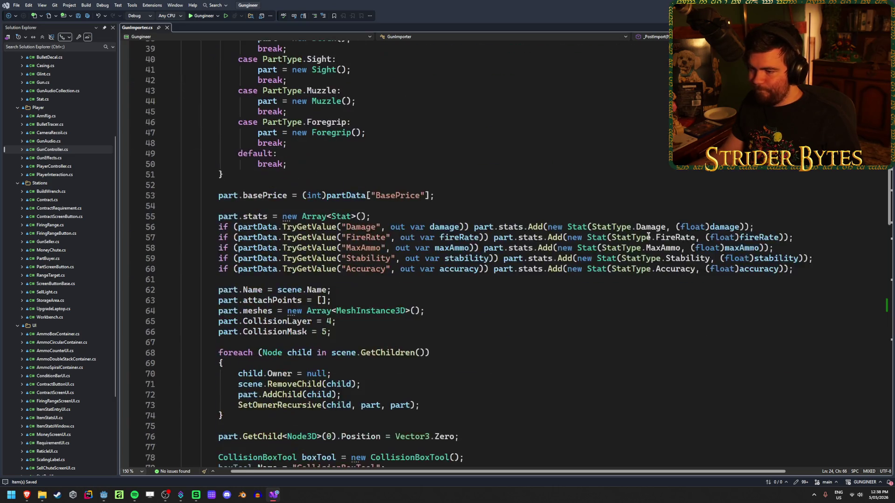
scroll(646, 237, up, 13)
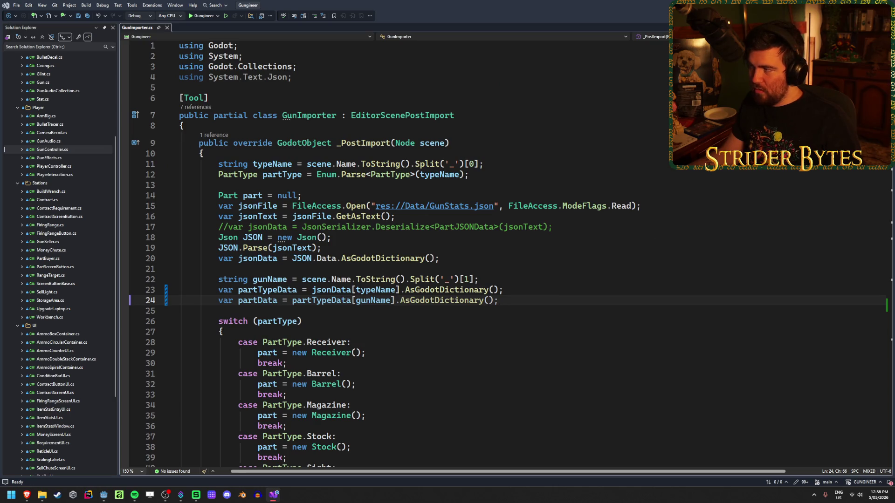
key(alt+Tab)
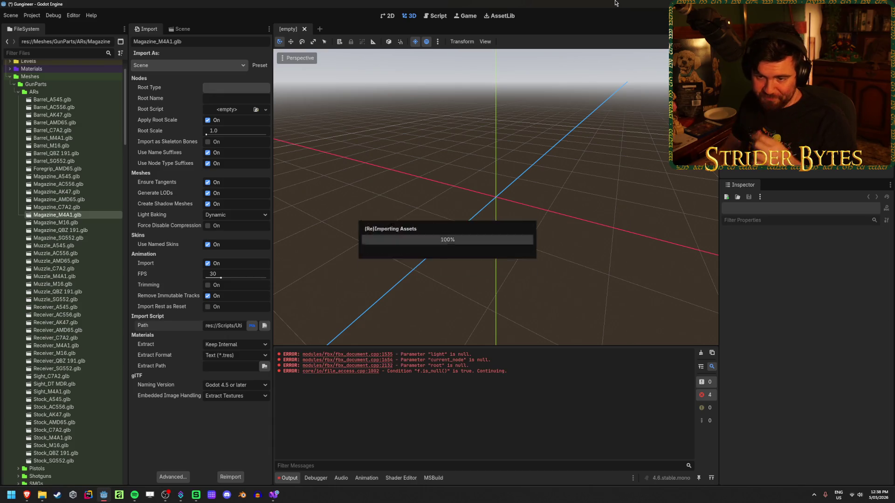
- Reimport Magazine_M4A1.glb and read its KeyNotFoundException at GunImporter.cs line 24
click(230, 477)
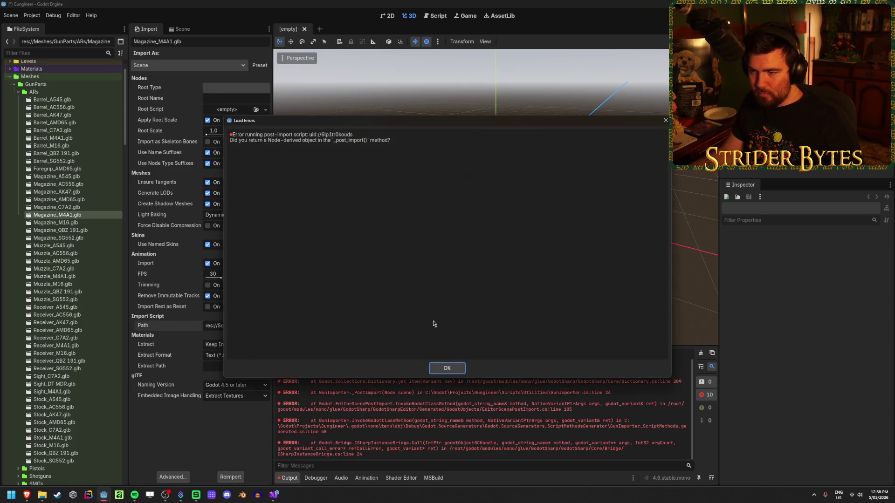
click(448, 368)
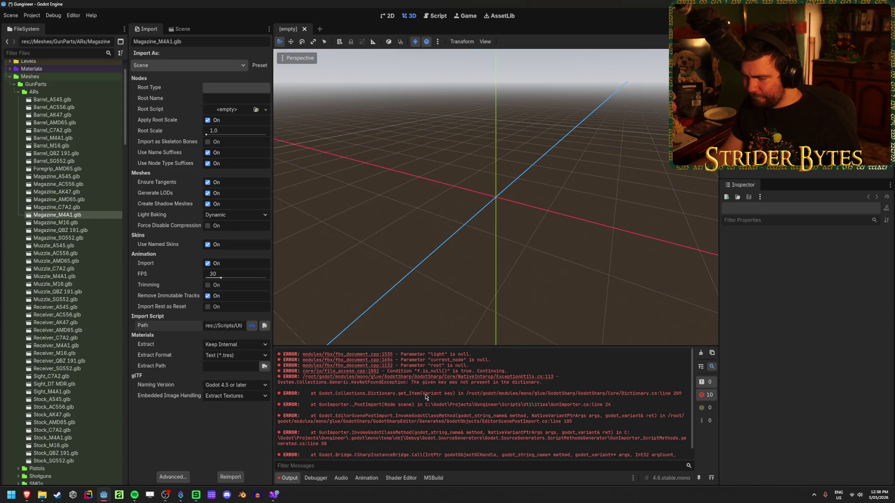
drag(560, 386, 414, 385)
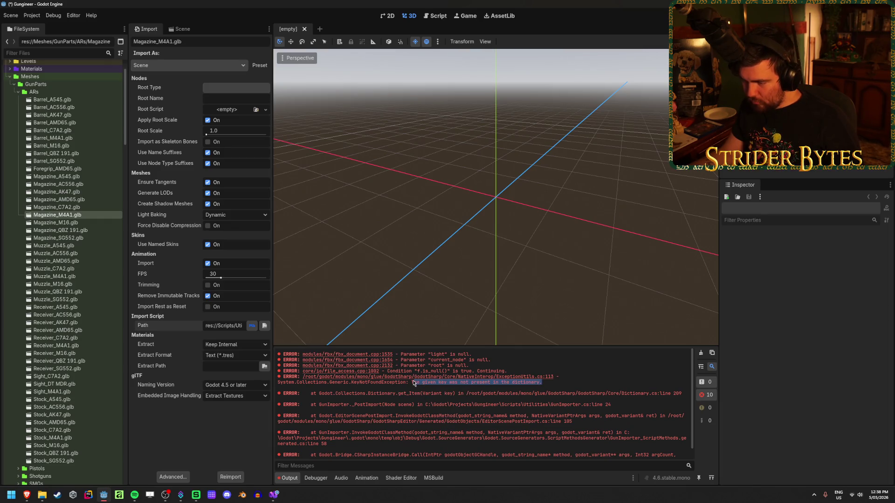
click(414, 385)
mouse_move(542, 383)
mouse_down()
mouse_move(438, 383)
mouse_move(548, 399)
mouse_up()
click(433, 385)
click(549, 399)
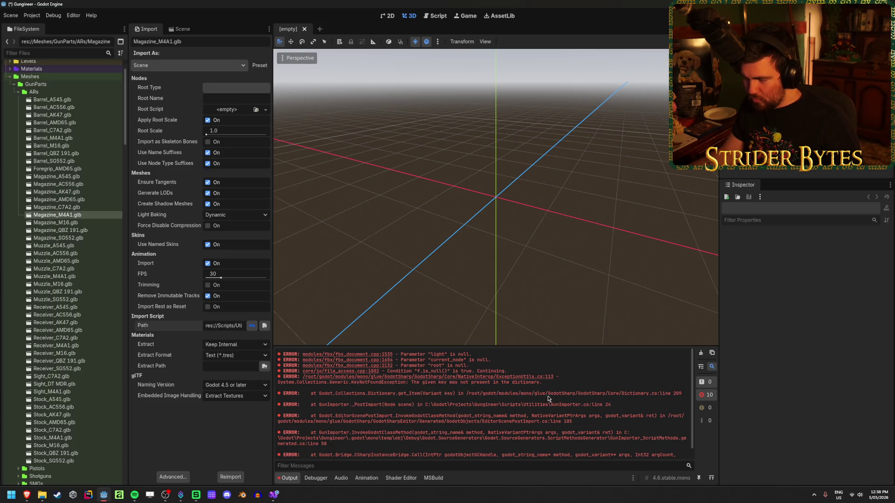
click(274, 495)
drag(267, 290, 365, 290)
- Insert a GD.Print(typeName) debug line above the gunName line and save GunImporter.cs
double_click(383, 293)
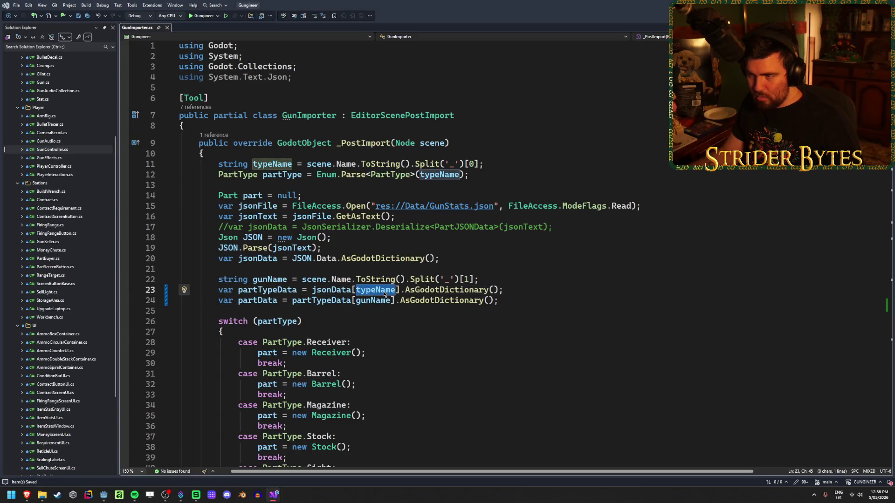
click(531, 291)
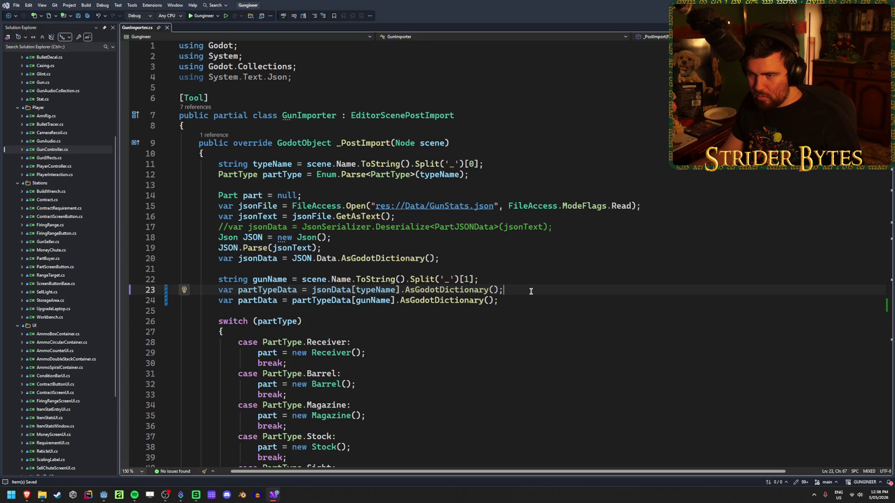
click(501, 281)
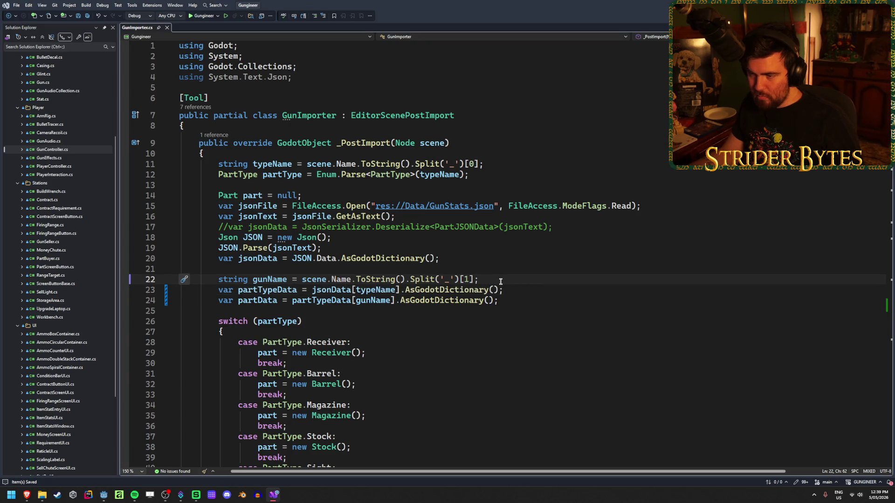
click(453, 271)
key(Return)
text(G)
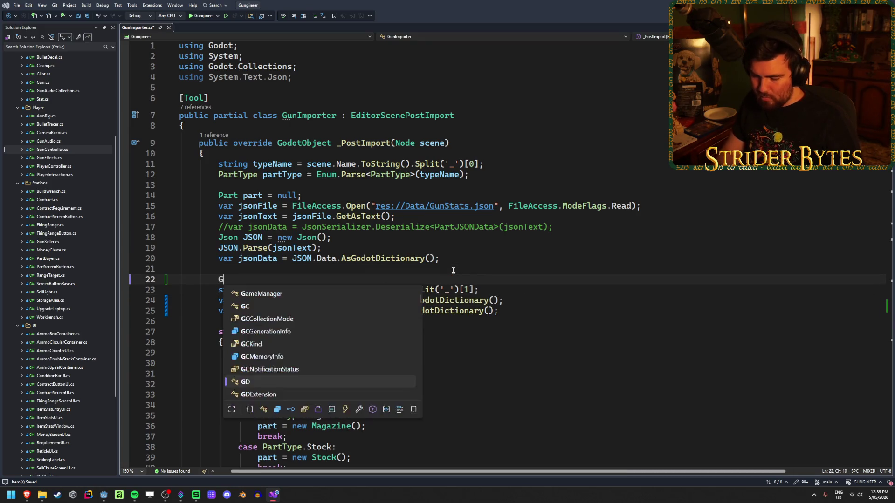
text(D.Print)
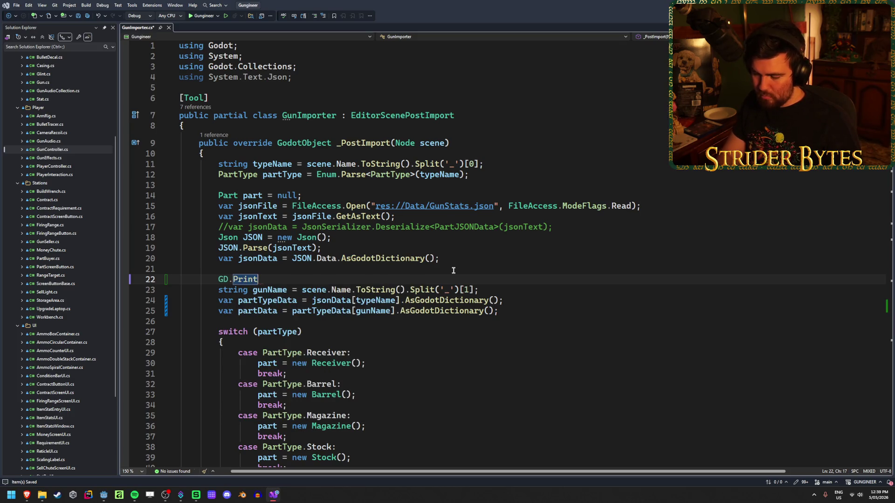
text((typeN)
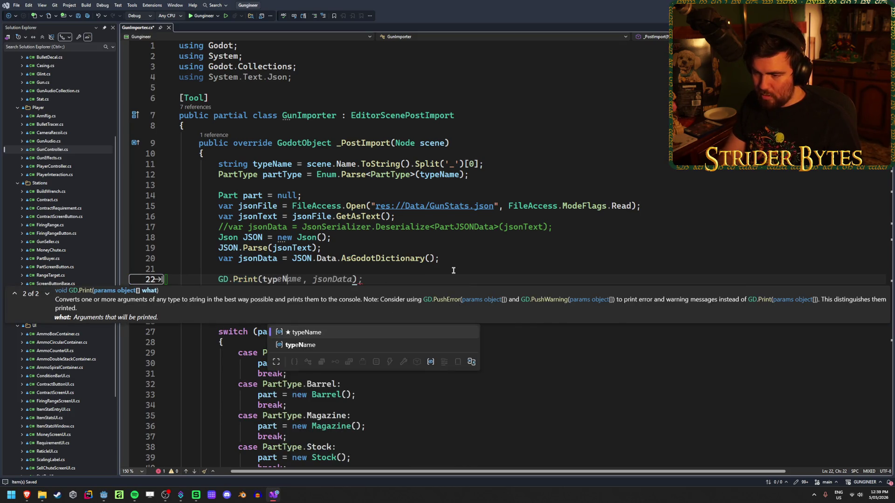
text(ame))
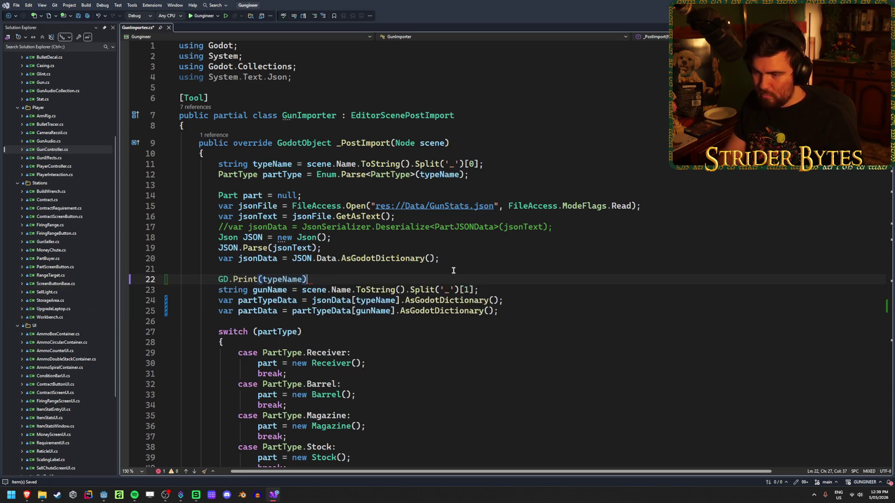
key(ctrl+s)
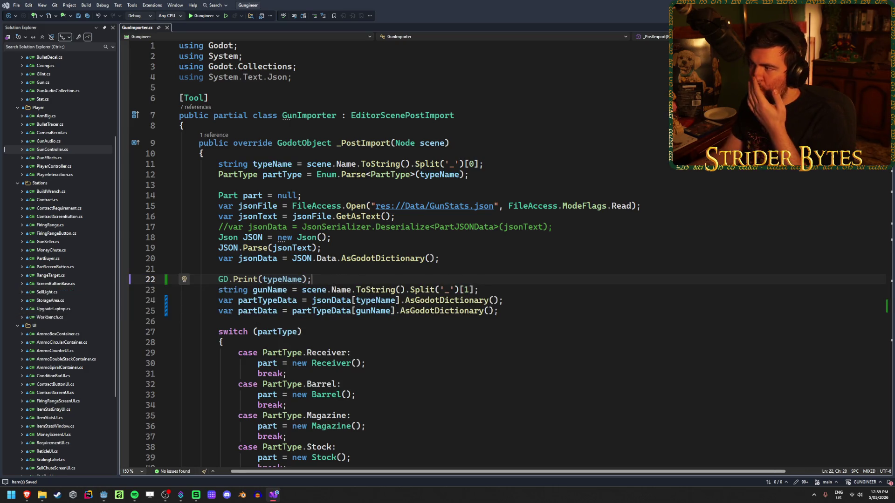
key(alt+Tab)
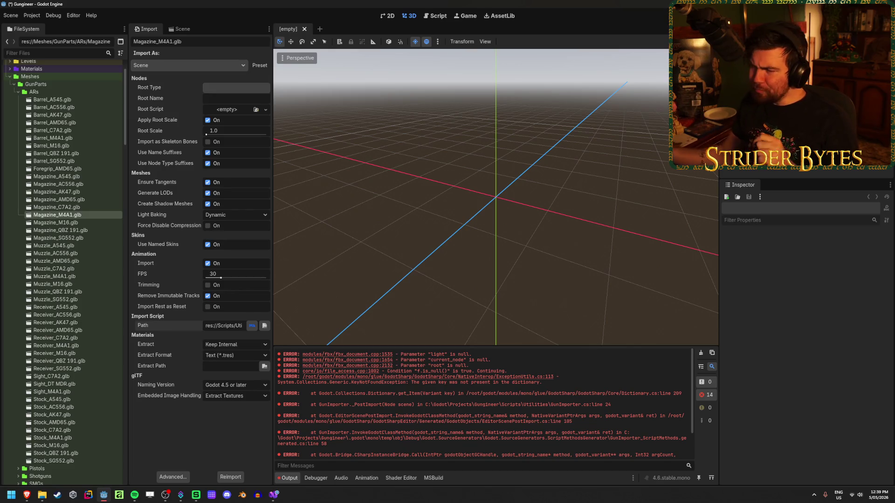
- Reimport Magazine_M4A1.glb, which prints Magazine then a KeyNotFoundException at line 25
click(230, 476)
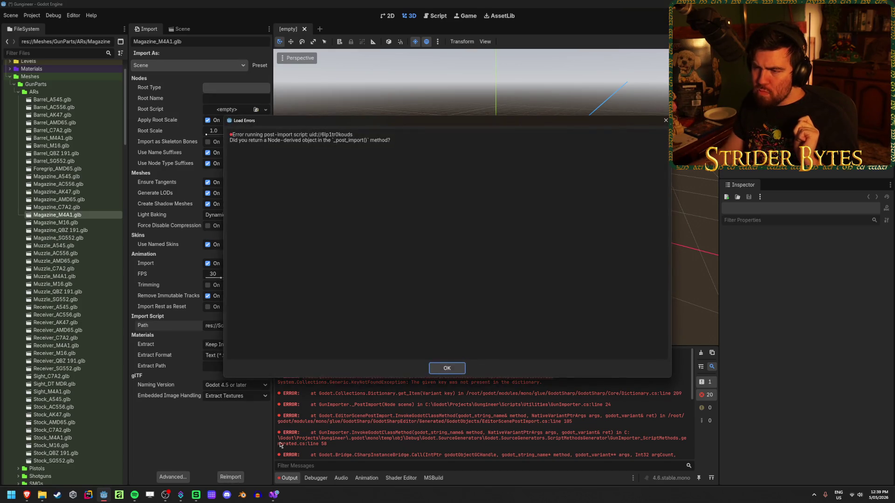
click(459, 369)
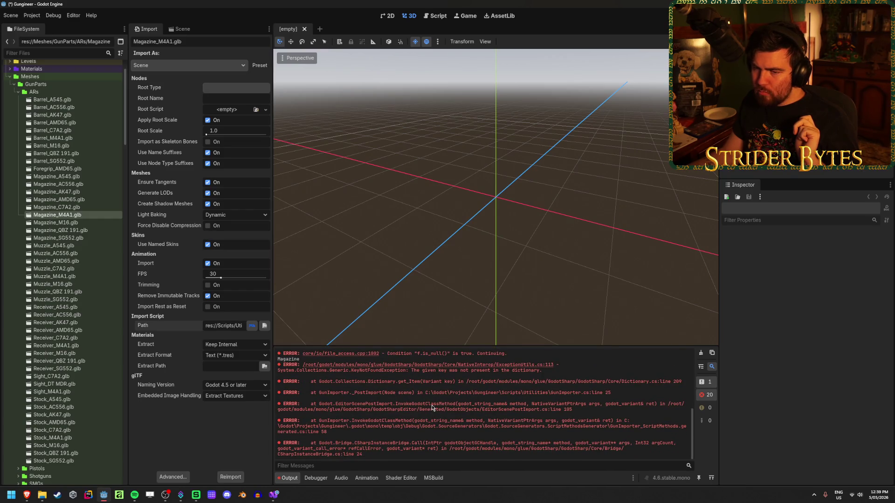
key(alt+Tab)
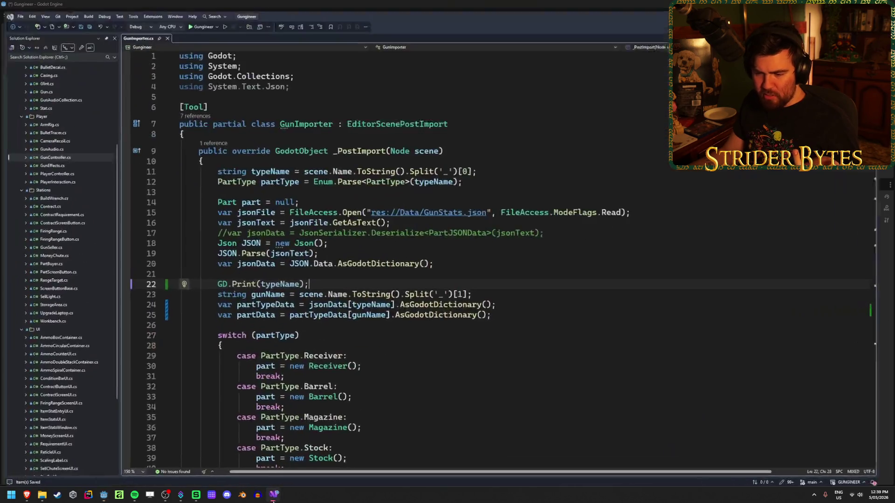
- Open Gungineer\Data\GunStats.json in Notepad, confirm its Magazine entry is empty, then minimize it
click(42, 494)
click(391, 112)
double_click(260, 178)
double_click(265, 155)
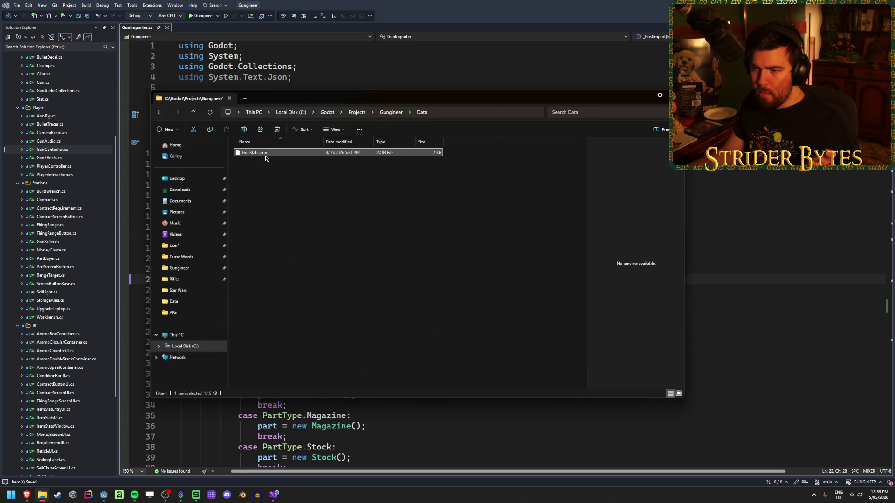
click(479, 353)
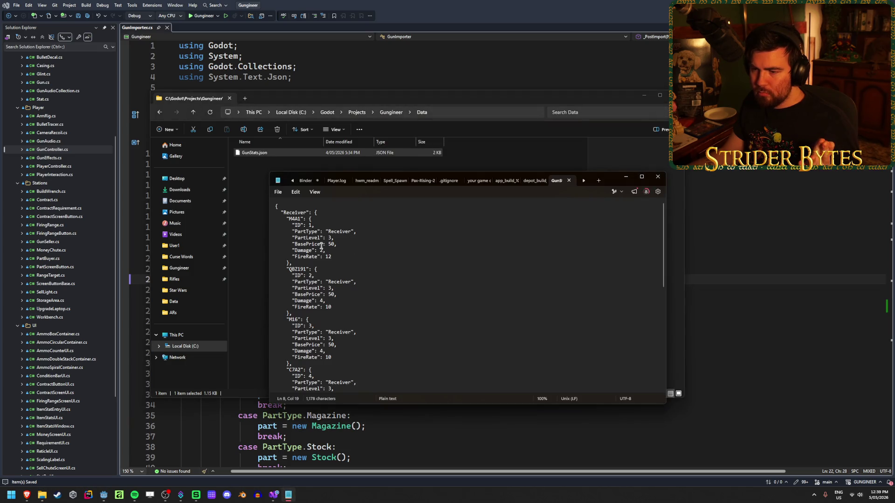
scroll(347, 293, down, 5)
scroll(321, 245, down, 5)
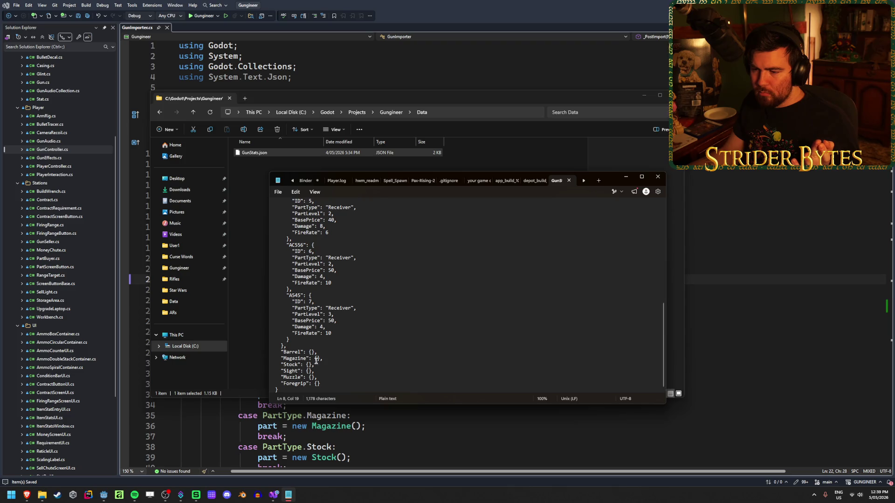
drag(339, 359, 274, 358)
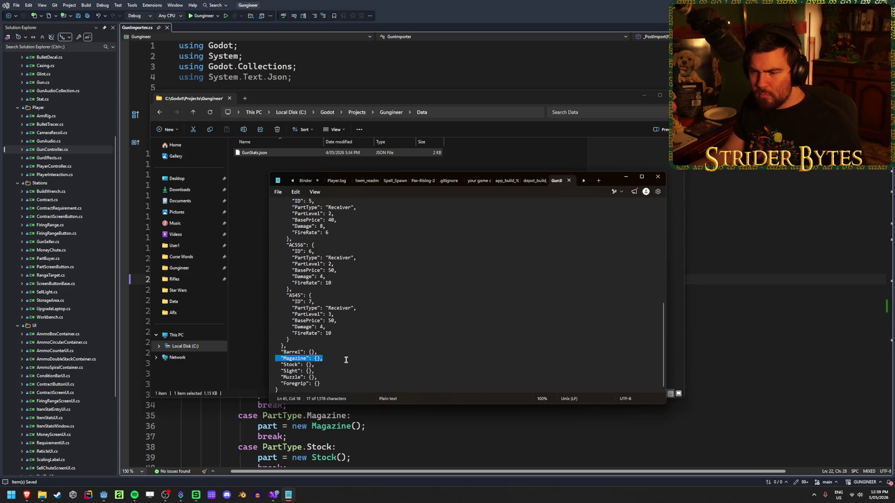
click(345, 360)
click(626, 177)
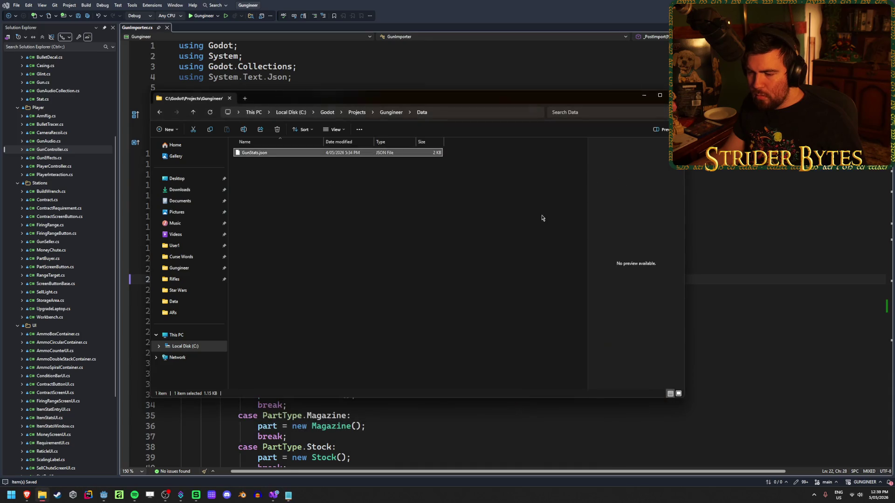
click(480, 40)
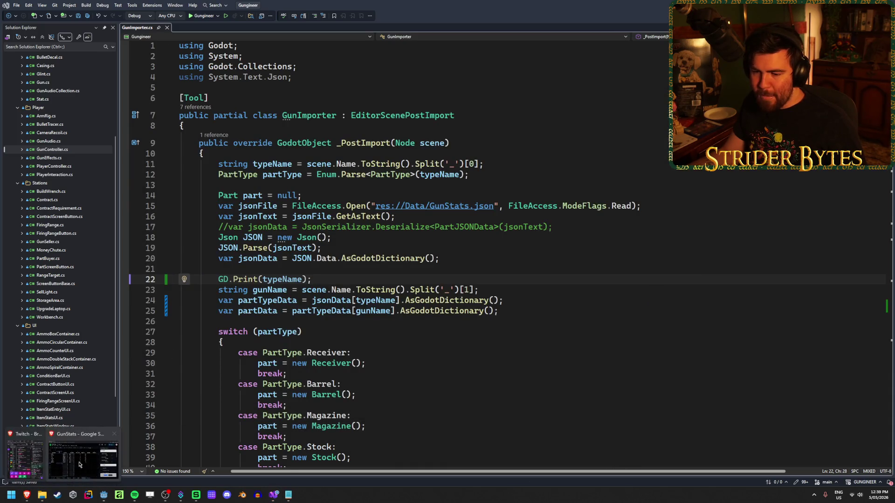
- Export all GunStats sheets to JSON from the Magazine sheet and open the resulting GunStats.json
click(27, 495)
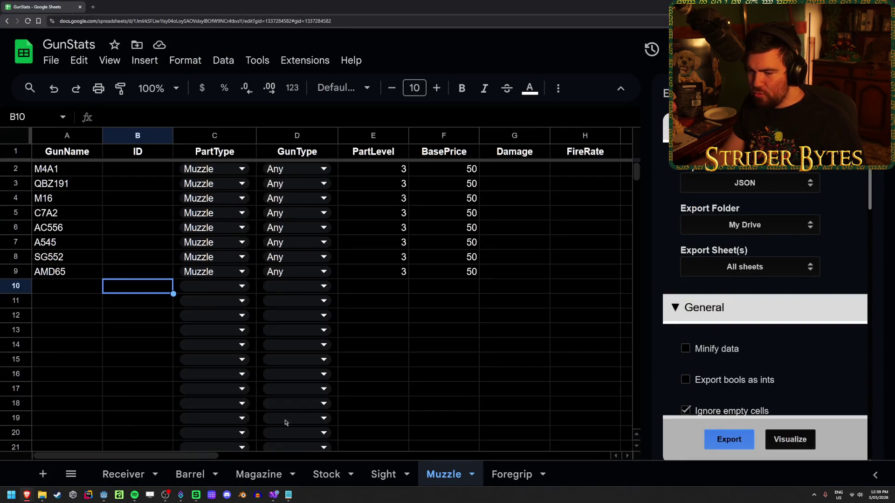
click(258, 475)
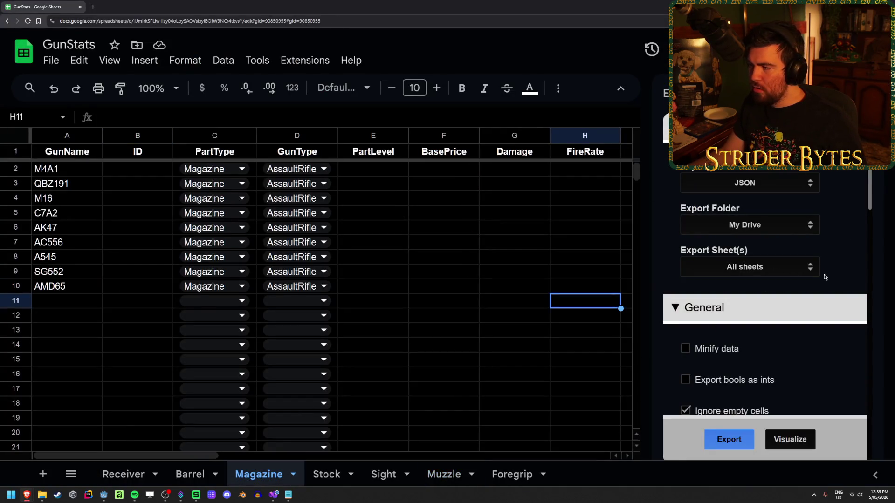
click(729, 439)
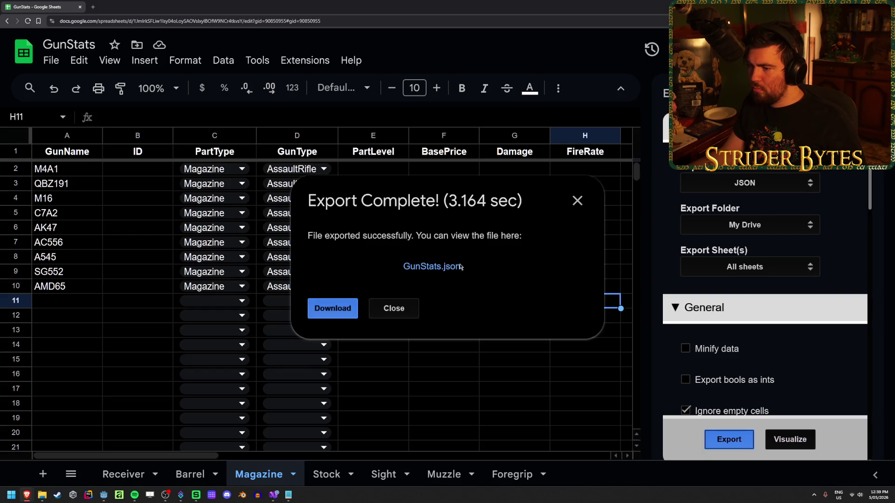
click(443, 263)
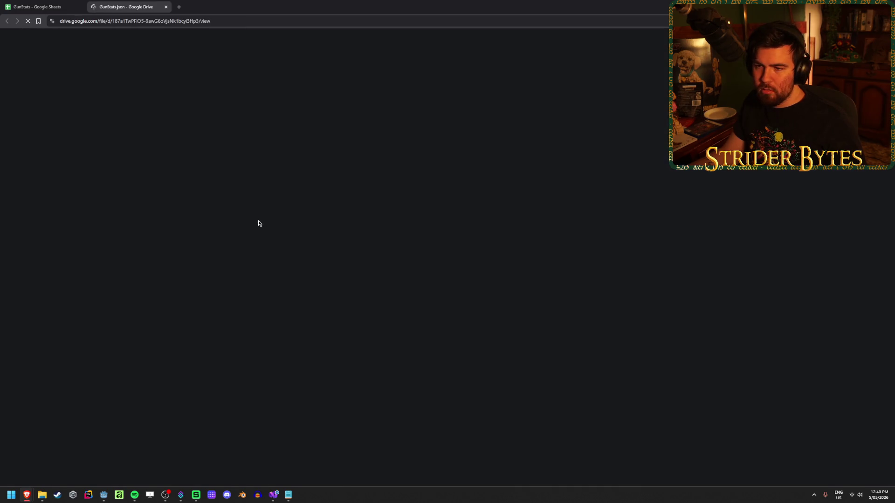
- Download GunStats.json from Drive, replacing the old copy in Gungineer\Data
scroll(183, 196, down, 2)
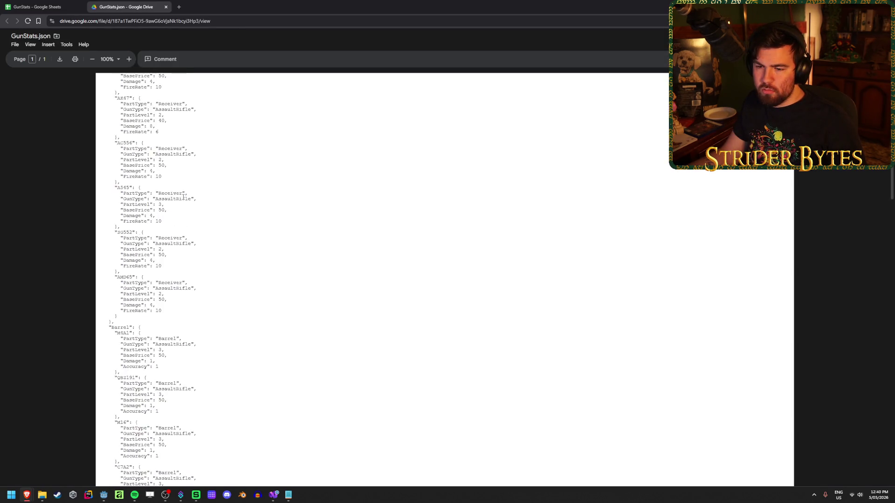
scroll(183, 197, down, 15)
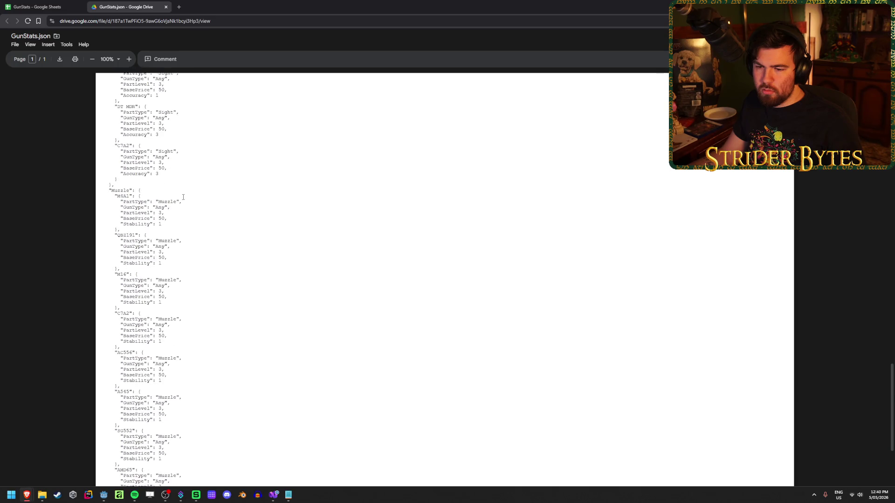
scroll(183, 197, down, 4)
scroll(139, 317, up, 17)
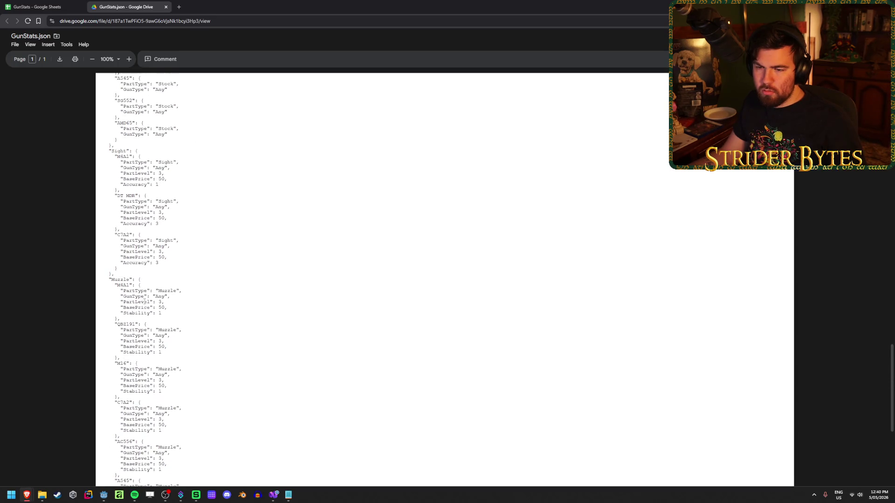
scroll(147, 291, up, 20)
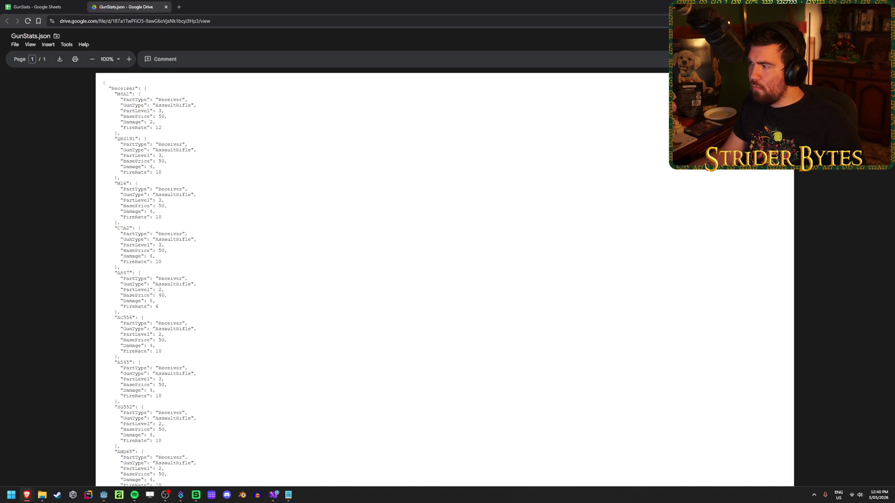
click(15, 45)
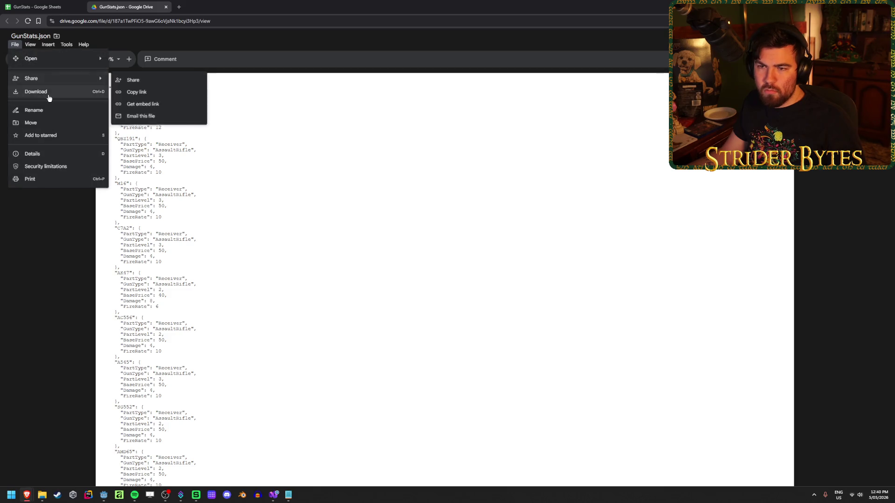
click(48, 93)
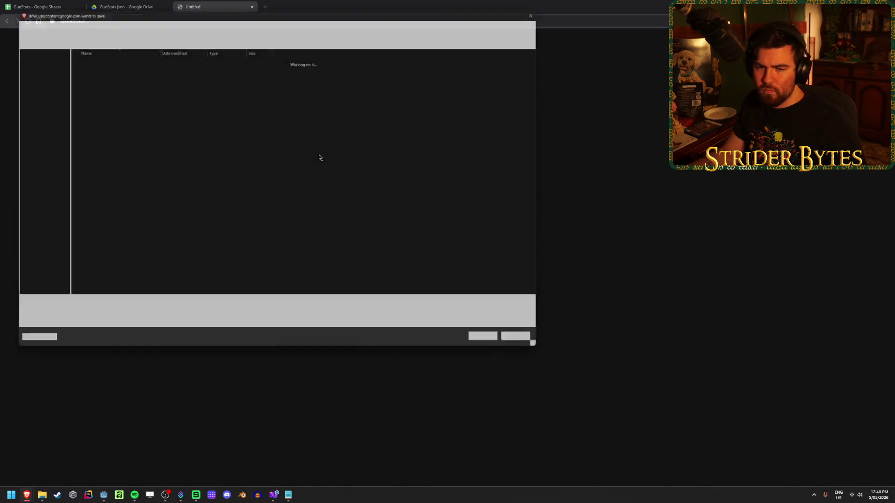
drag(182, 30, 187, 32)
click(186, 80)
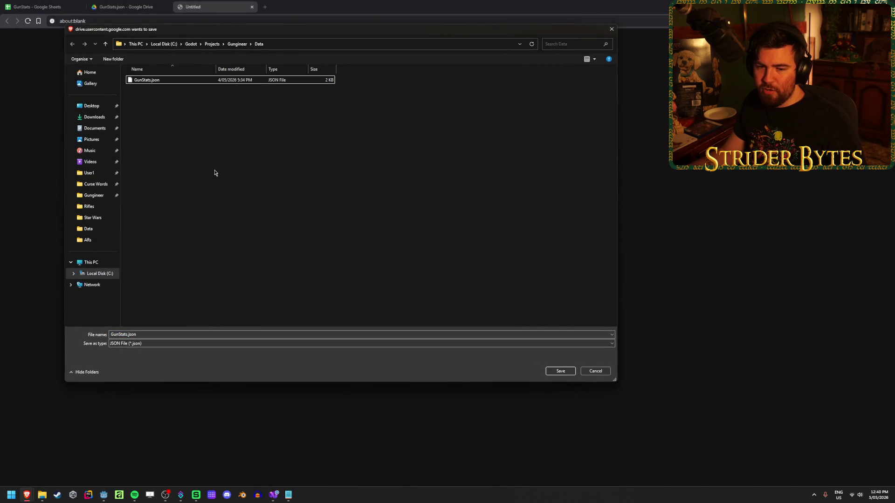
click(564, 374)
click(461, 247)
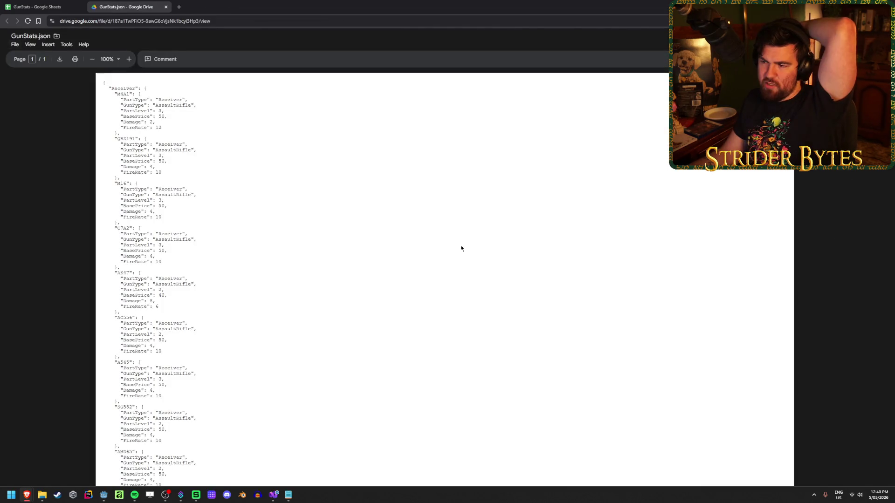
key(alt+Tab)
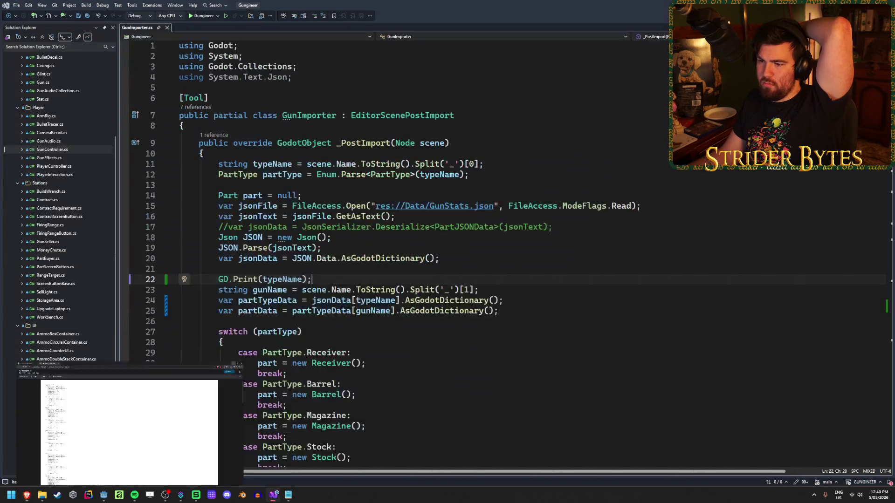
- Open the downloaded GunStats.json from Gungineer\Data in Notepad
click(42, 495)
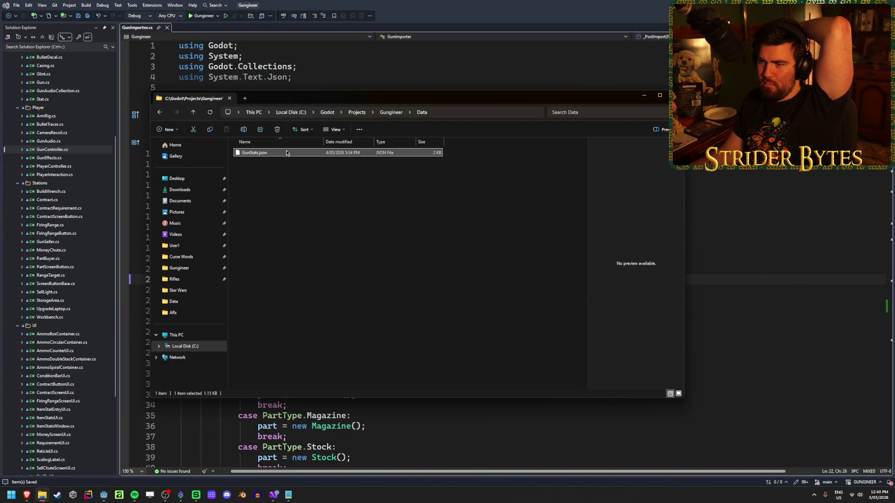
click(379, 202)
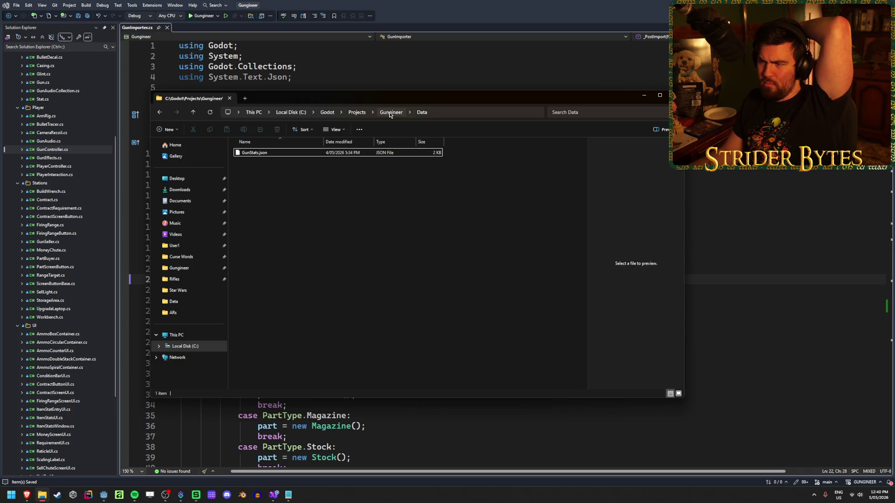
click(380, 114)
double_click(259, 201)
double_click(300, 153)
click(385, 186)
click(491, 349)
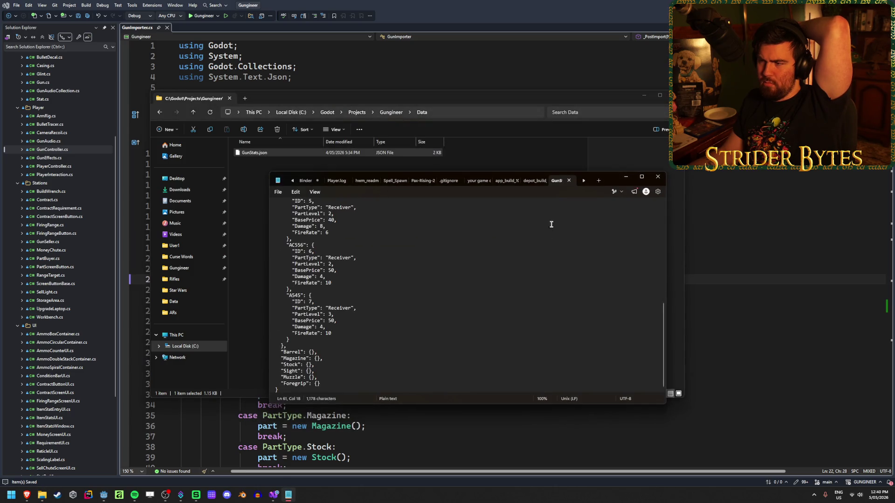
- Reopen GunStats.json in Notepad to review its contents, then minimize Notepad
click(568, 181)
click(657, 176)
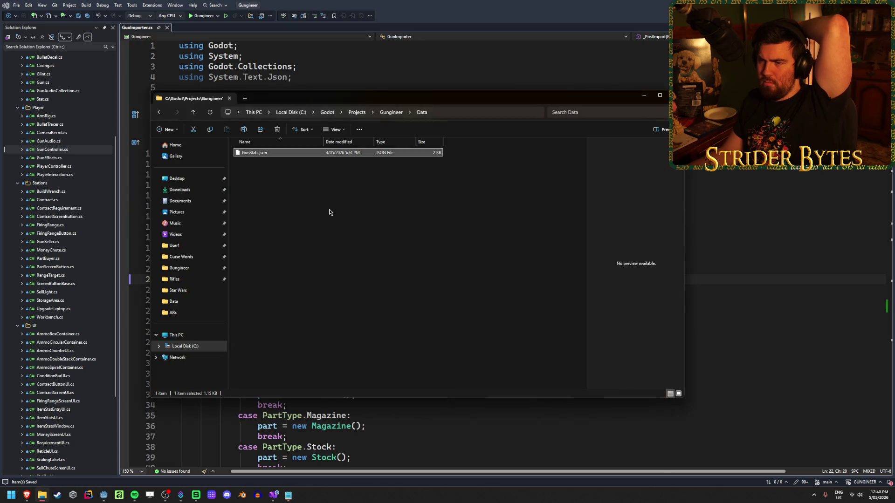
double_click(280, 153)
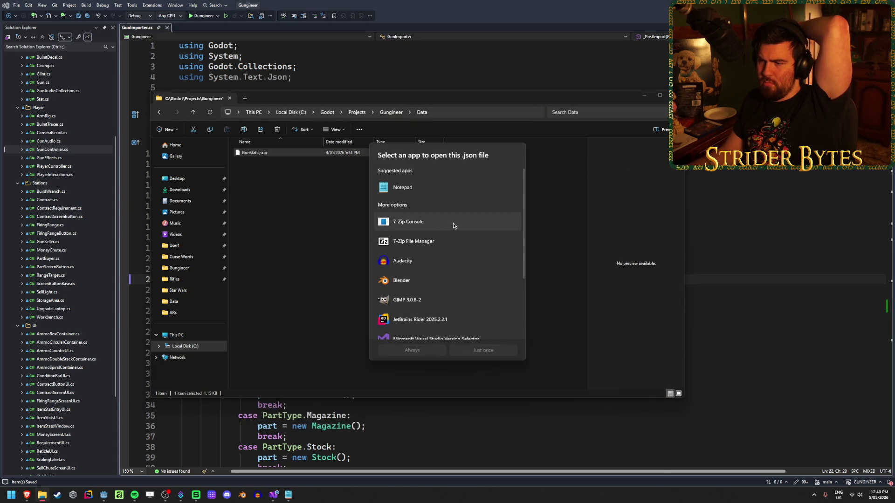
click(483, 350)
scroll(364, 283, down, 10)
click(570, 180)
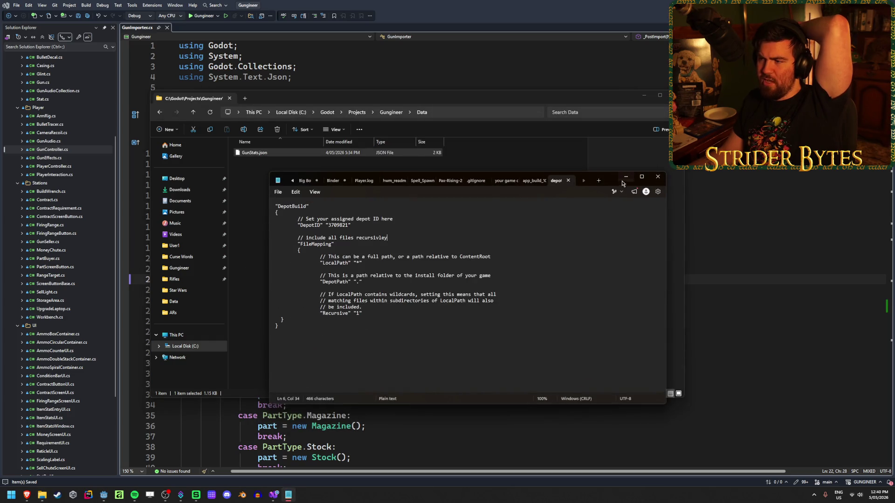
click(625, 177)
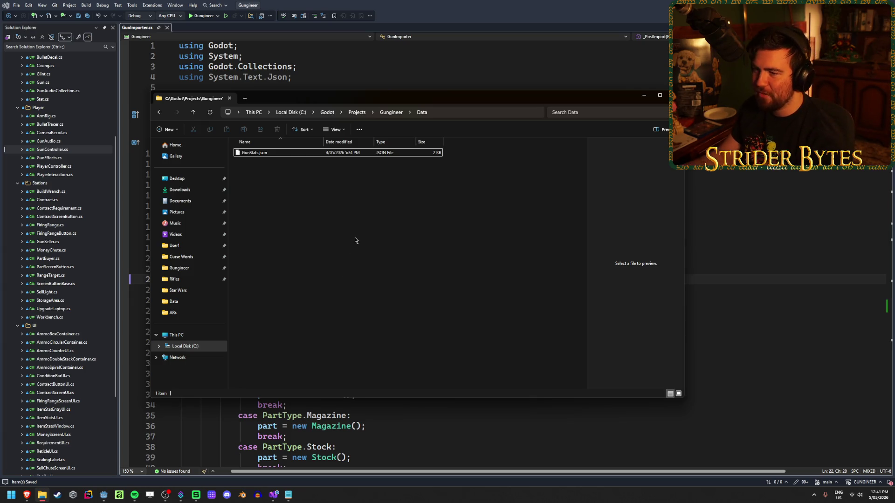
- Close the GunStats.json Drive preview to return to the GunStats spreadsheet
mouse_move(27, 495)
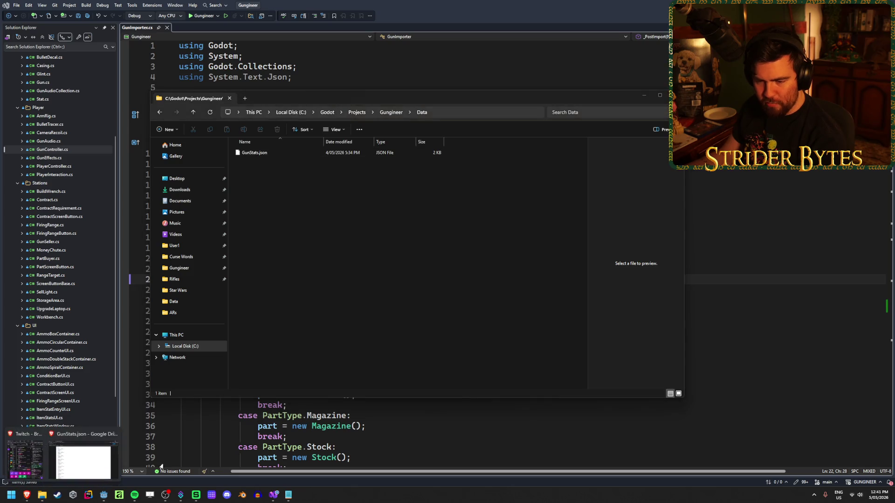
click(79, 457)
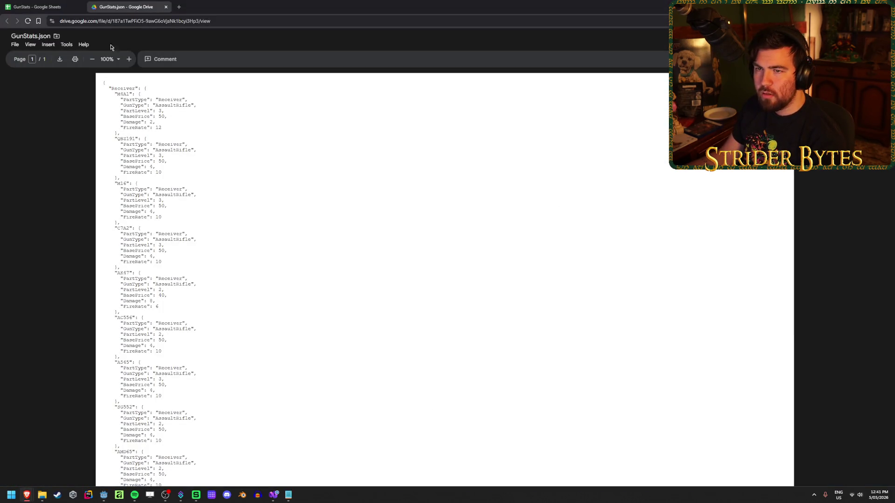
key(ctrl+w)
scroll(828, 301, down, 3)
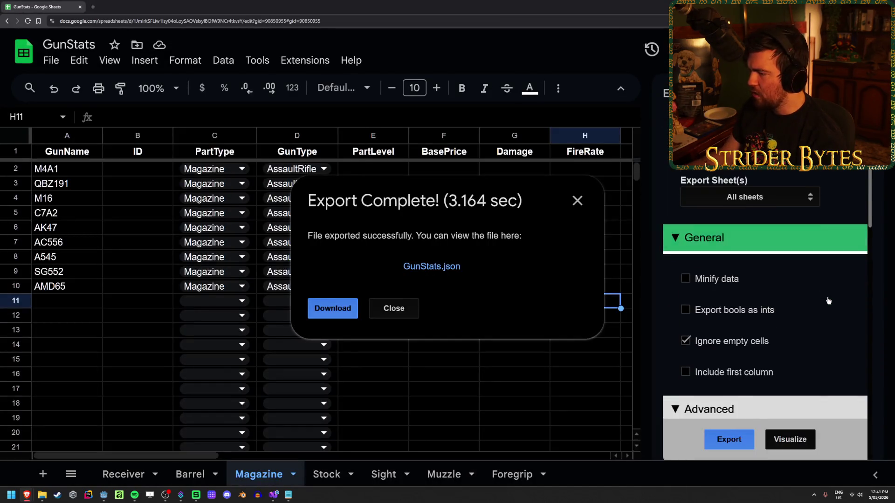
- Dismiss the export-complete message and set the exporter's Replace File to Enabled
scroll(828, 301, down, 6)
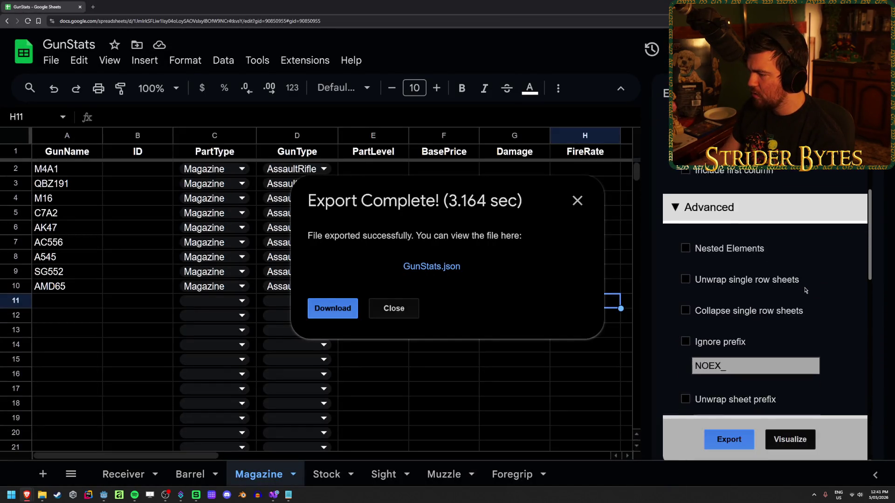
scroll(805, 290, down, 4)
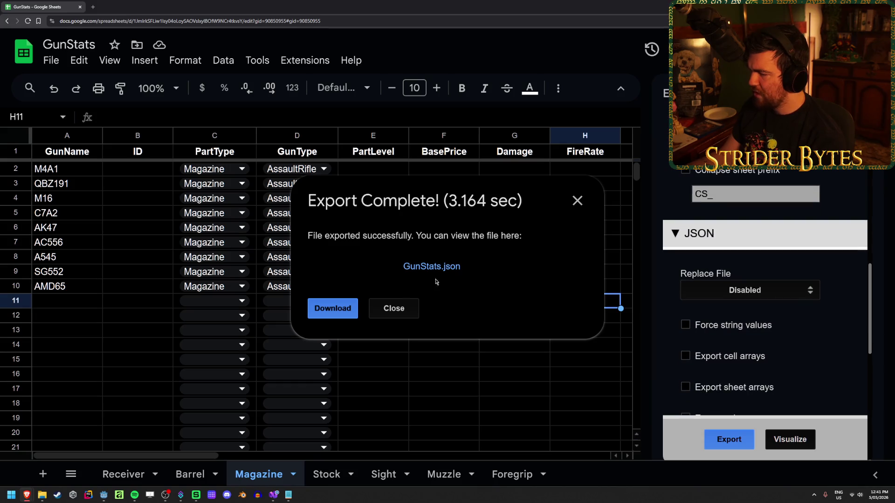
click(410, 311)
click(774, 290)
click(782, 317)
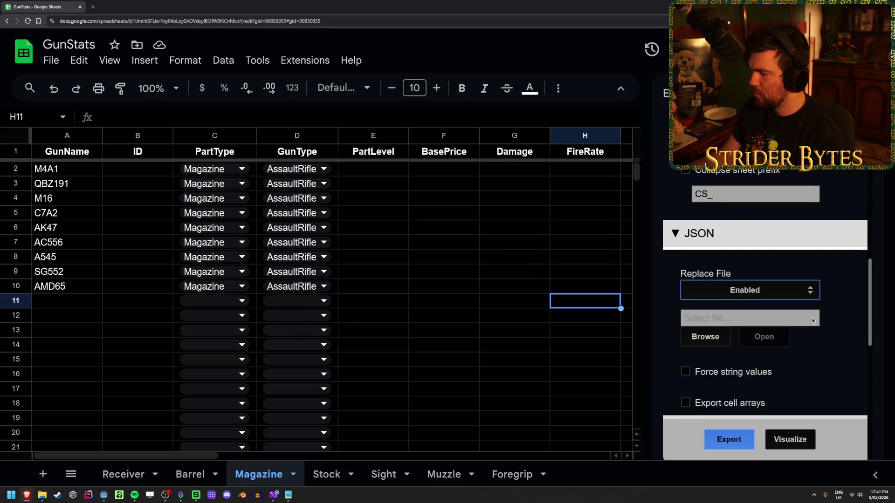
- Browse Drive's GunStats.json copies as a replace target, then cancel without choosing one
click(713, 337)
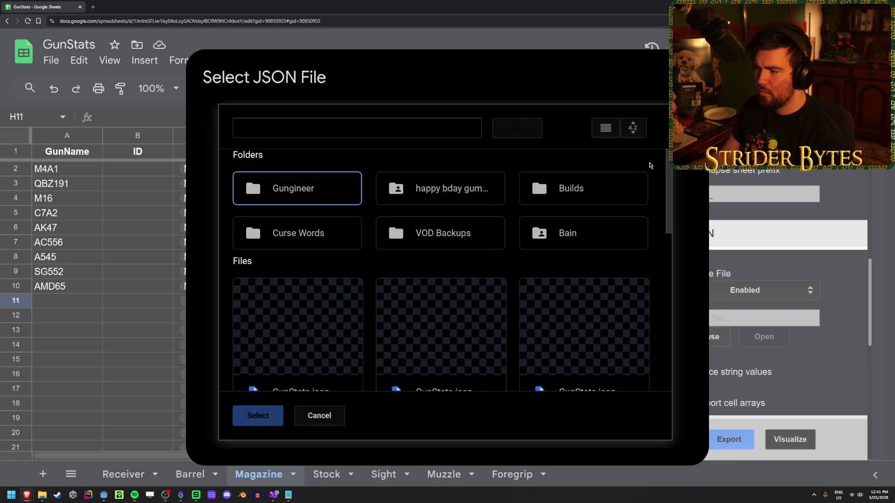
scroll(652, 192, down, 3)
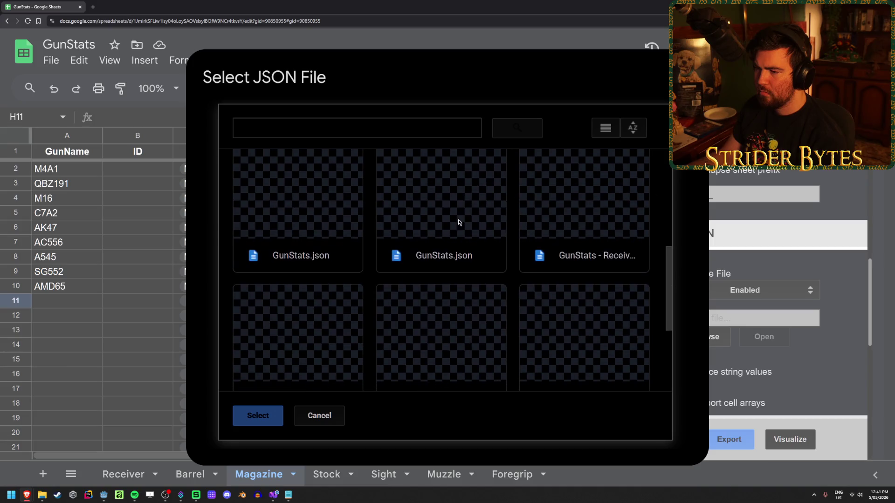
scroll(473, 222, down, 5)
scroll(479, 251, up, 2)
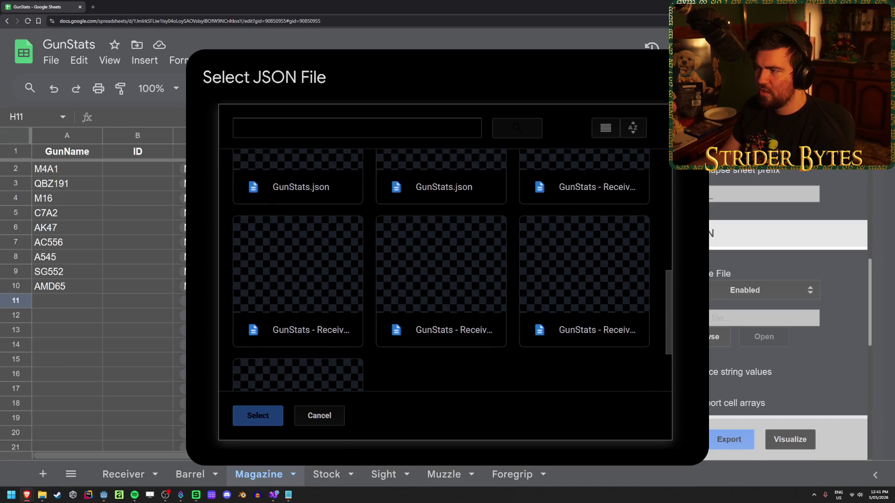
key(Escape)
scroll(743, 288, up, 1)
scroll(746, 279, down, 2)
scroll(764, 270, down, 1)
click(769, 256)
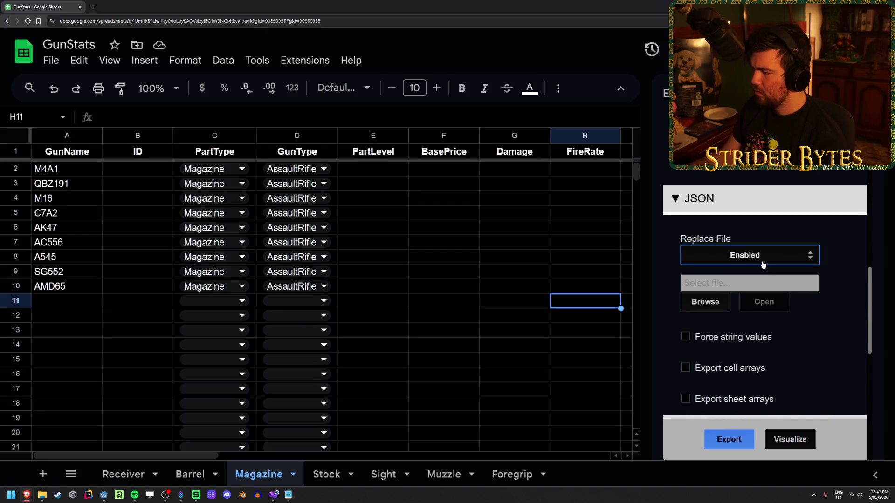
- Set Replace File to Disabled and export all sheets to GunStats.json in My Drive
click(757, 271)
scroll(816, 310, up, 5)
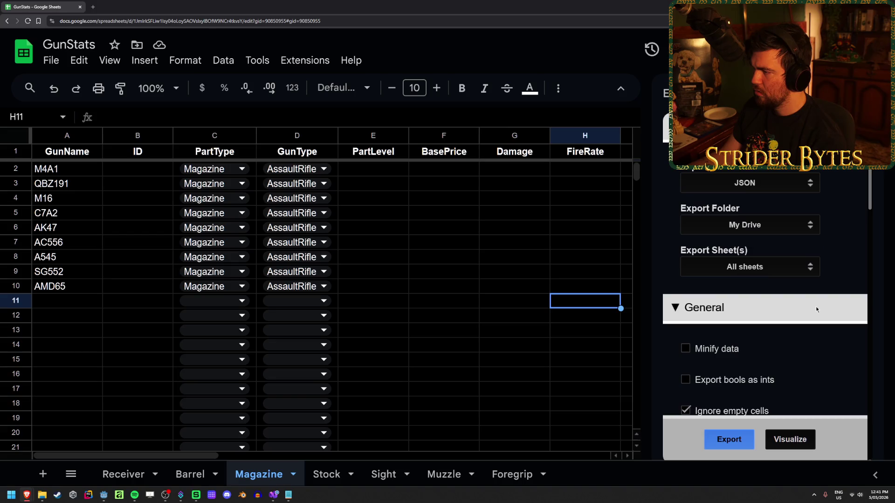
click(779, 226)
click(779, 227)
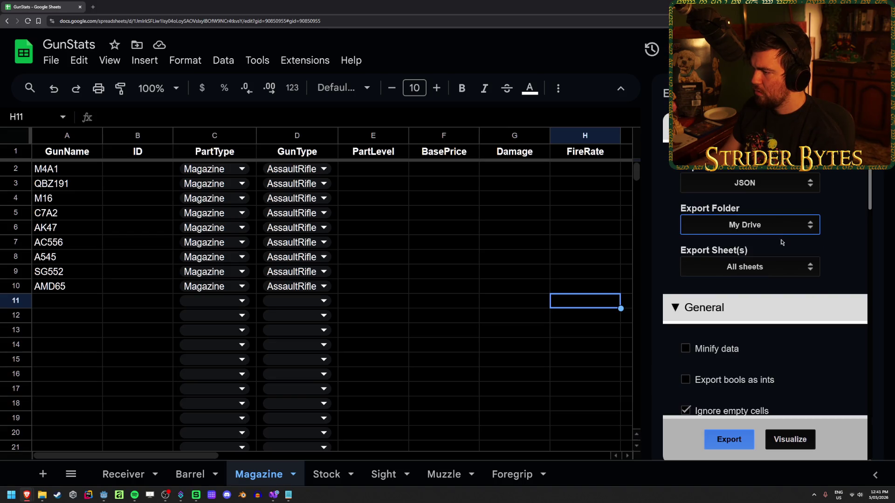
click(783, 272)
click(783, 272)
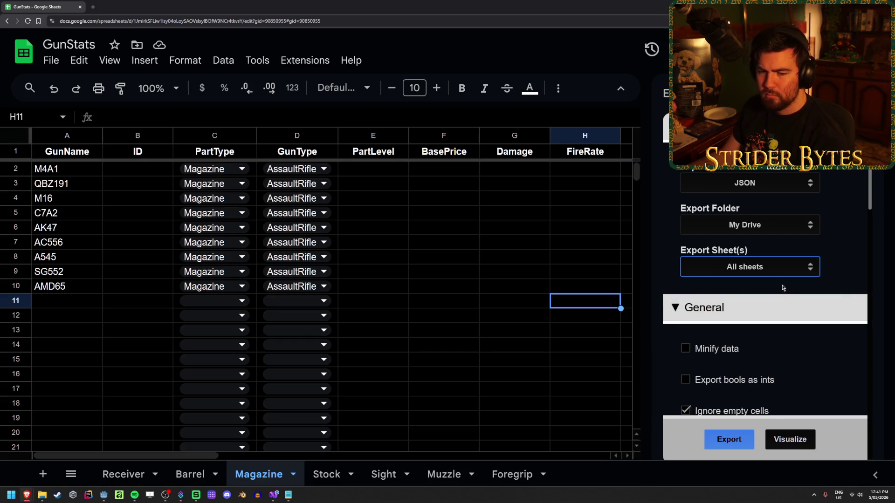
click(719, 446)
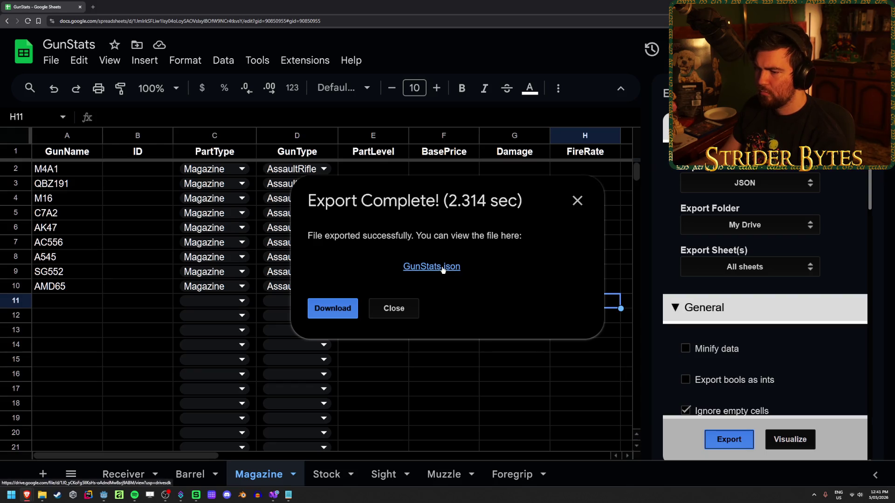
click(450, 266)
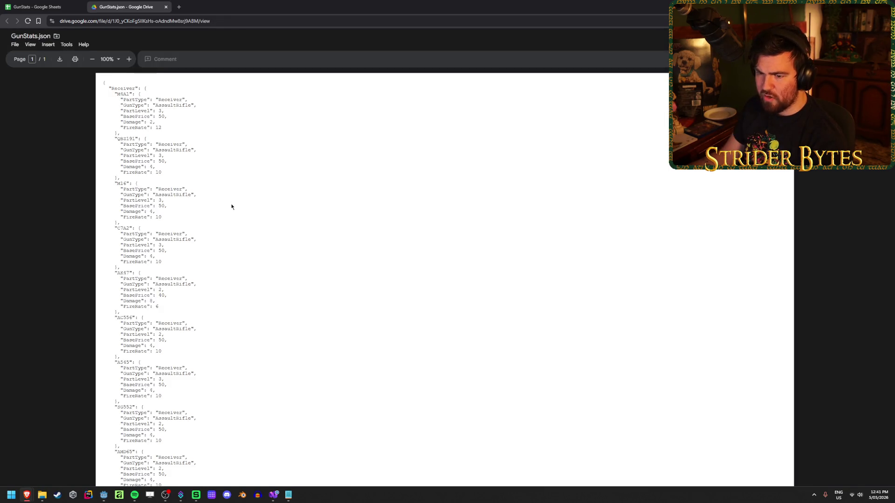
- Check the new Magazine entries in GunStats.json in Drive, then download the file
scroll(231, 206, down, 10)
scroll(232, 206, down, 5)
drag(124, 178, 250, 268)
click(210, 218)
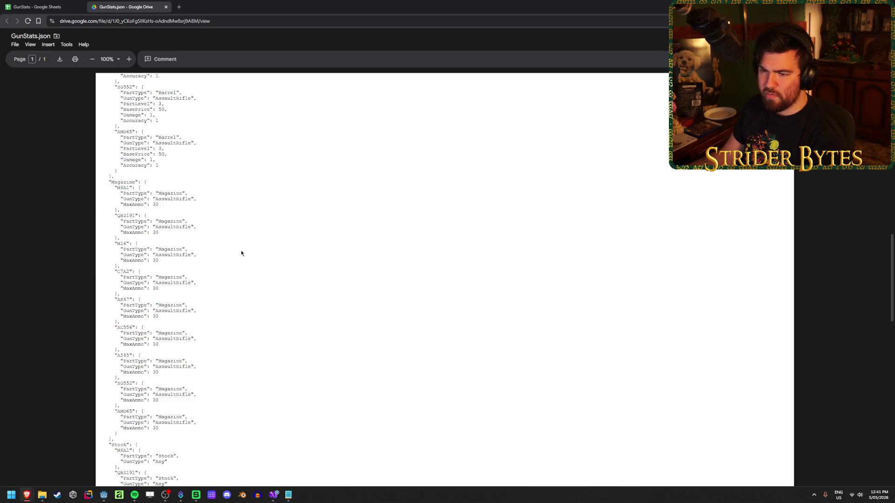
scroll(243, 250, up, 15)
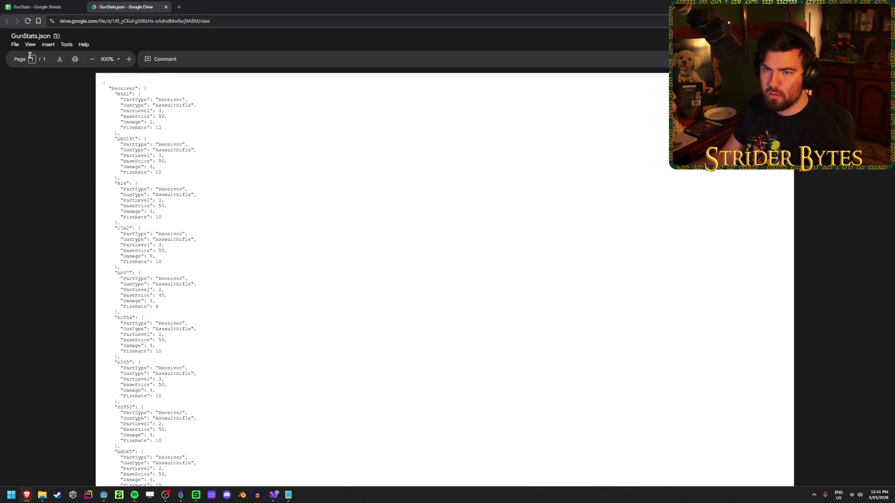
click(15, 44)
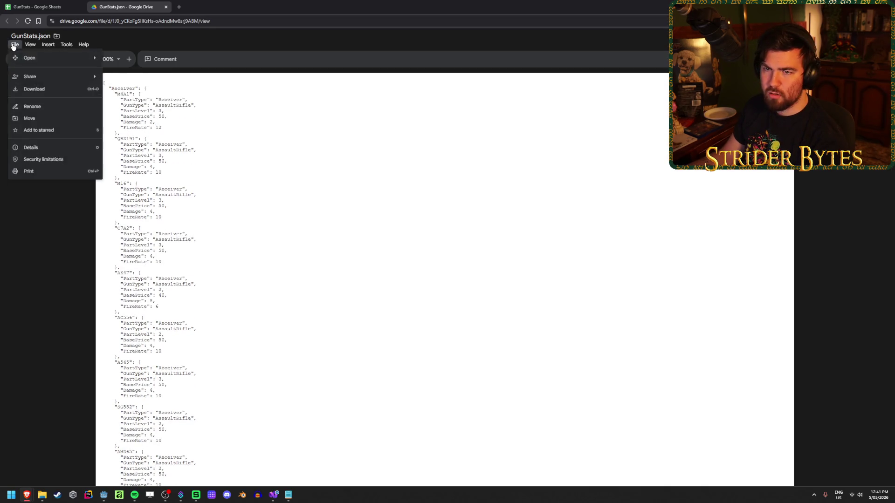
click(52, 93)
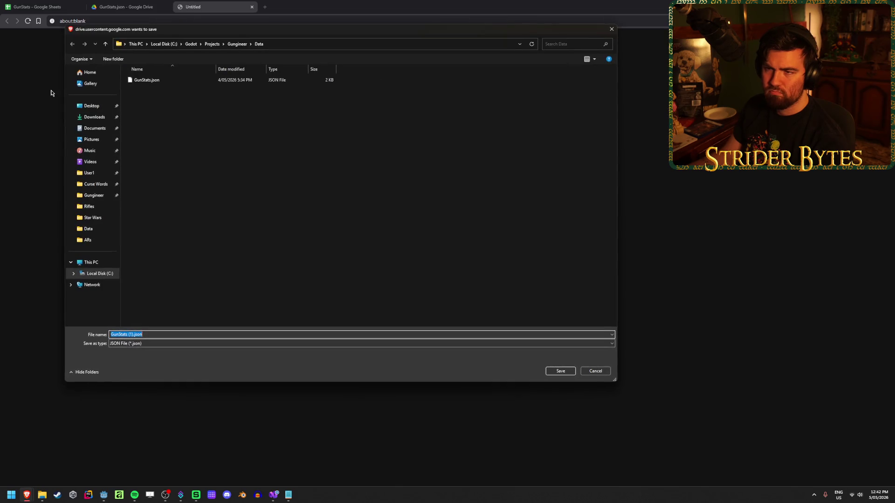
- Save the download to Gungineer\Data as GunStats (1).json and view it in Notepad
click(561, 371)
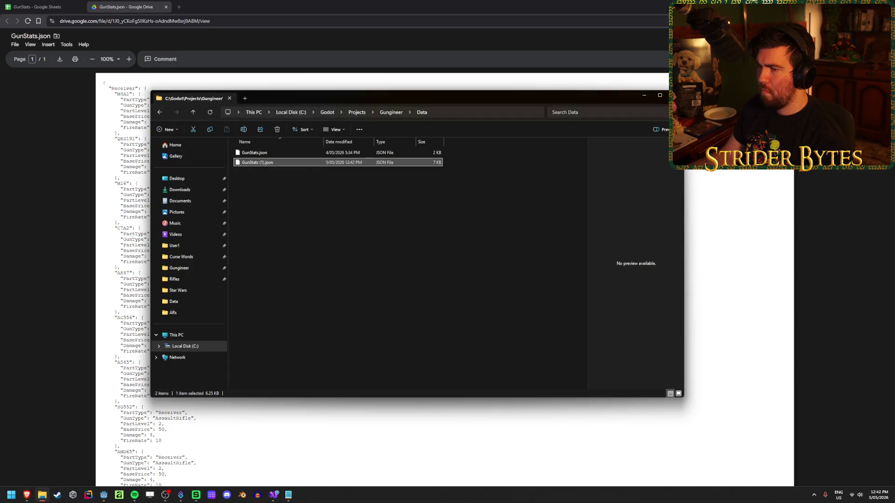
right_click(267, 162)
click(292, 166)
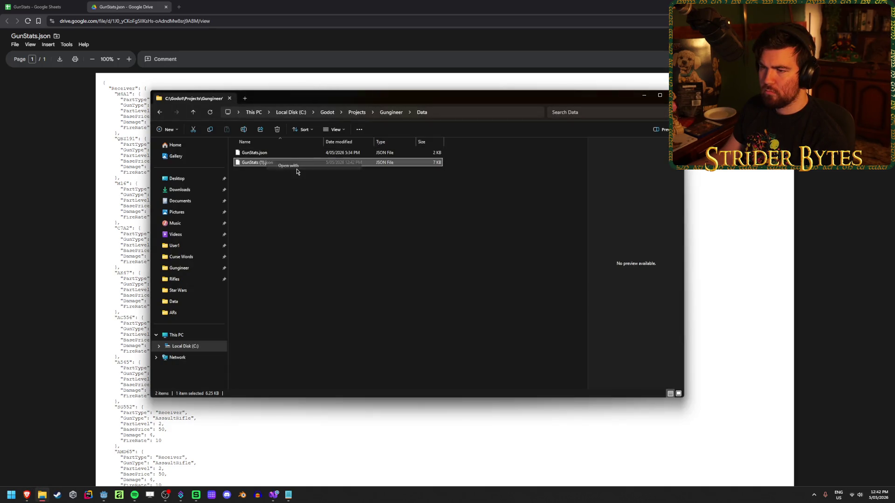
click(421, 192)
click(493, 352)
scroll(408, 296, down, 20)
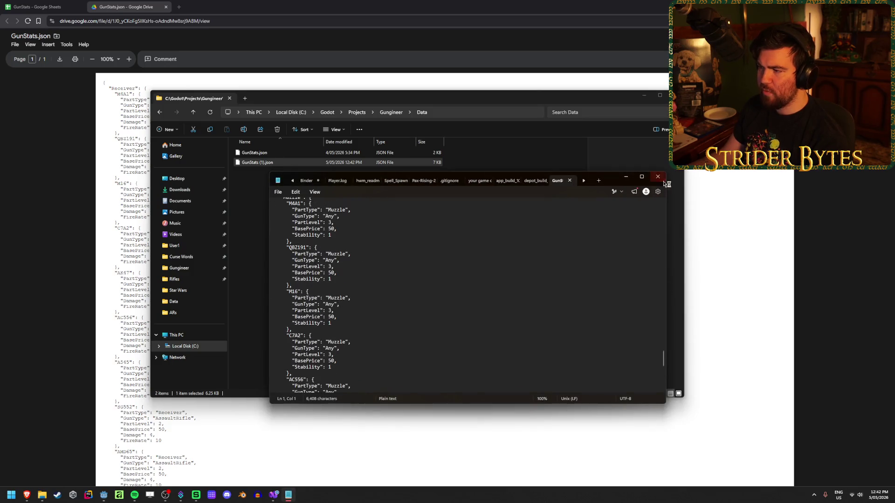
click(658, 177)
- Try deleting the old GunStats.json, dismiss the File In Use warning, and return to Godot
click(283, 154)
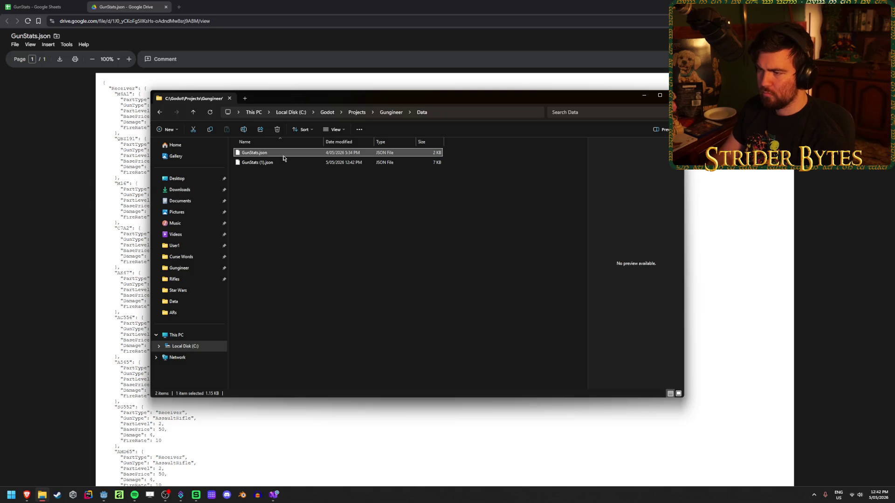
key(Delete)
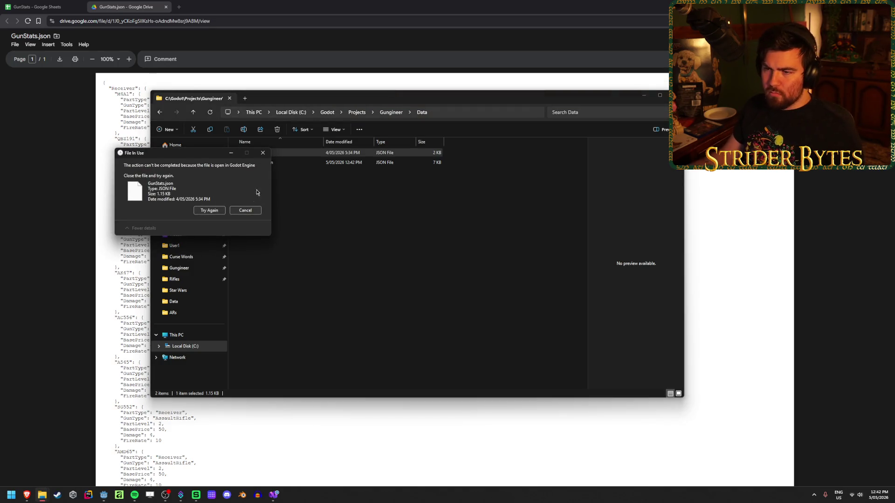
click(243, 211)
click(104, 498)
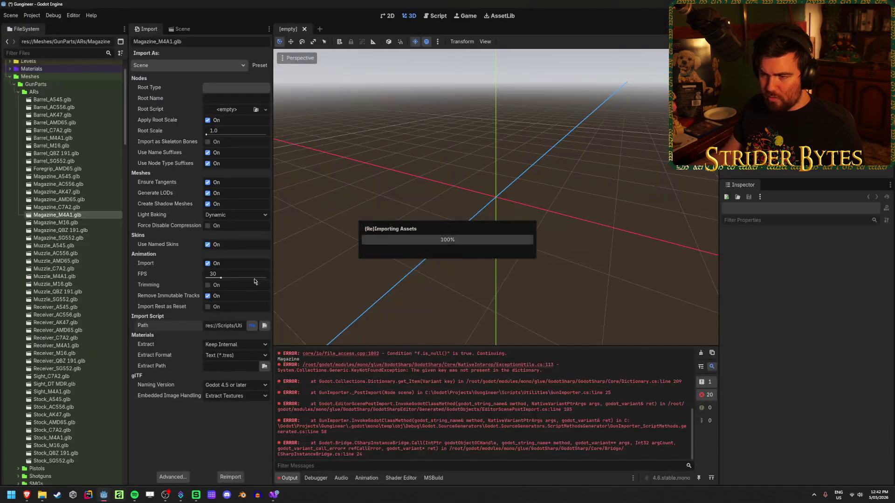
- Save and quit Godot to release the old GunStats.json, then delete it
click(42, 495)
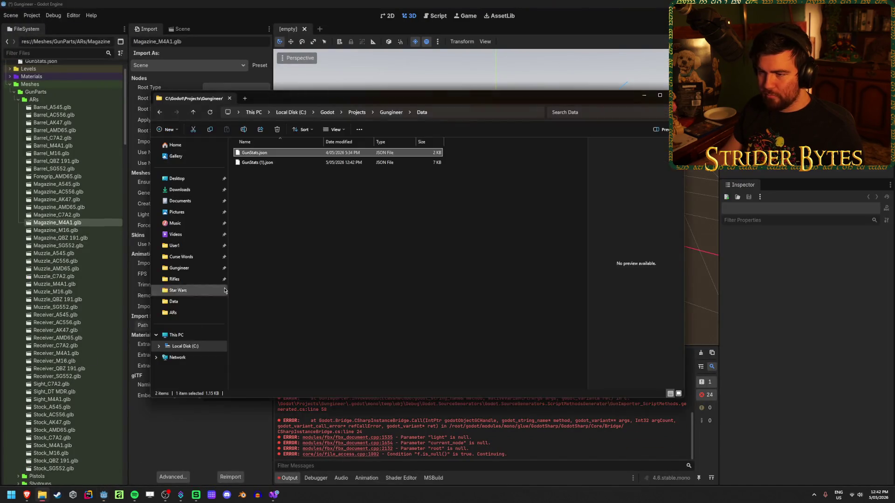
key(Delete)
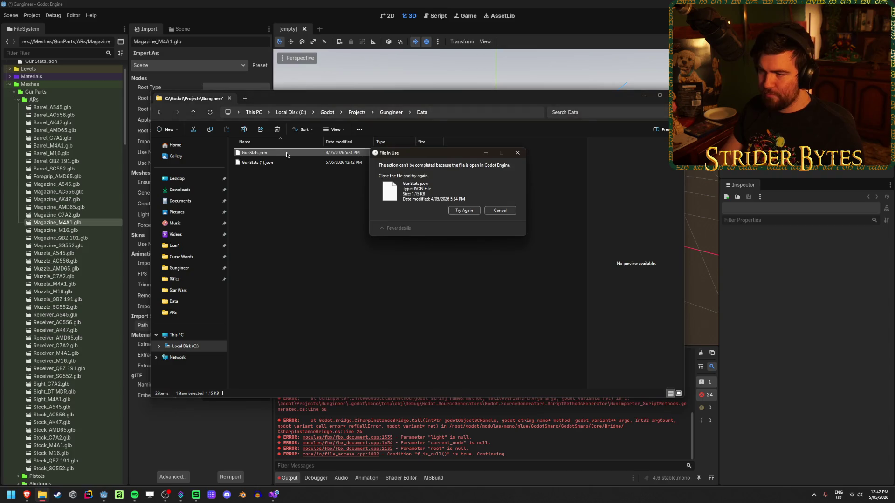
key(alt+Tab)
key(ctrl+q)
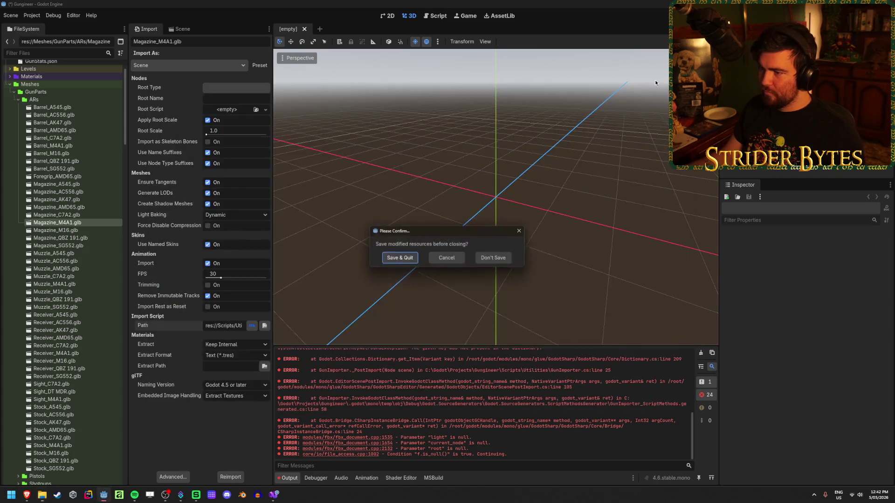
click(410, 318)
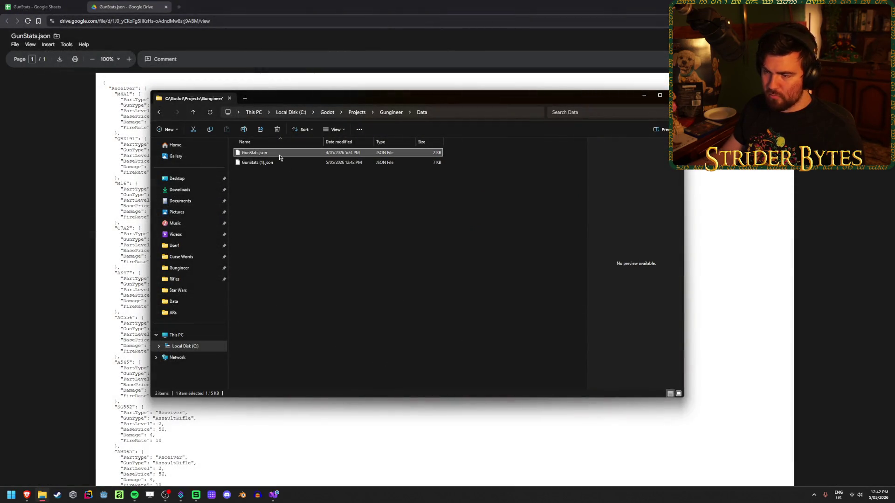
key(Delete)
- Rename GunStats (1).json to GunStats.json and relaunch Godot
click(280, 156)
key(F2)
key(BackSpace)
key(BackSpace)
text(.)
click(316, 220)
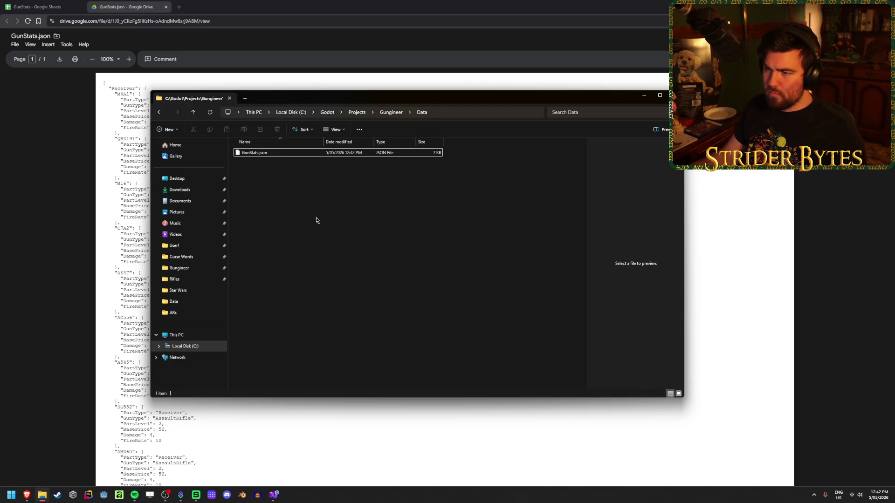
click(647, 100)
click(103, 494)
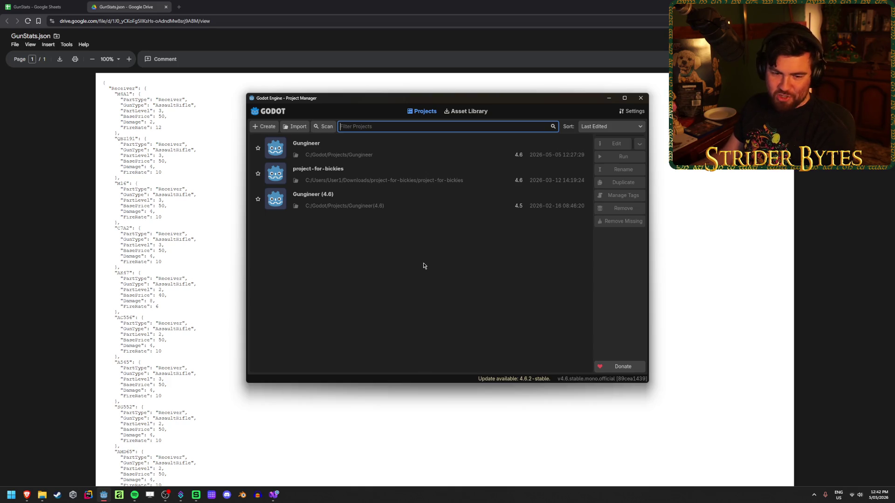
- Reopen the Gungineer project from the Project Manager and bring back the Data folder window
double_click(385, 146)
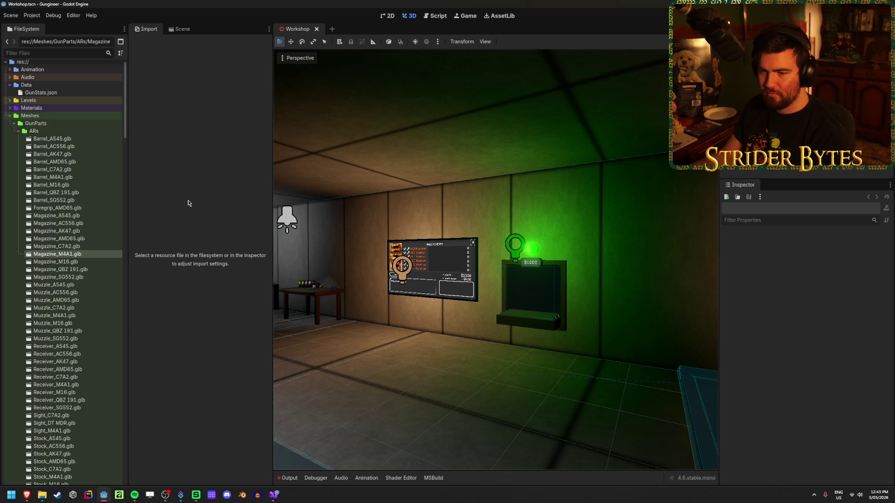
click(42, 495)
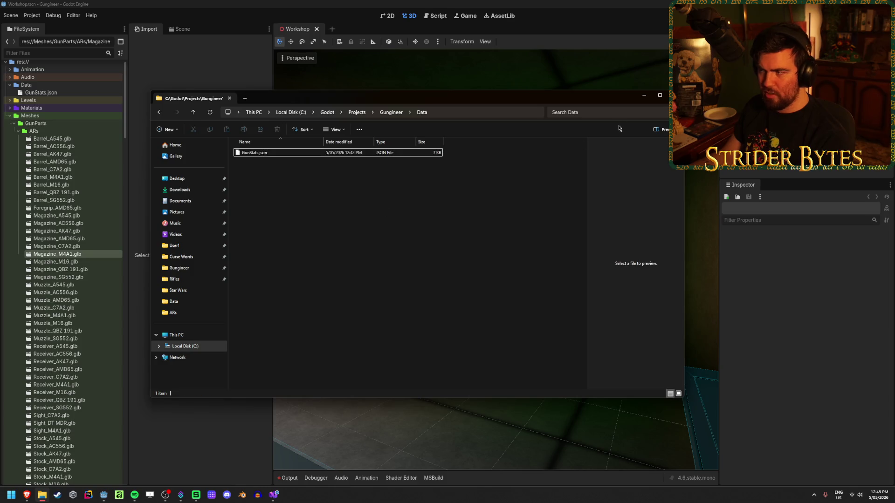
- Clear the old errors from the Output log and open Magazine_M4A1.glb's Advanced Import Settings
click(643, 95)
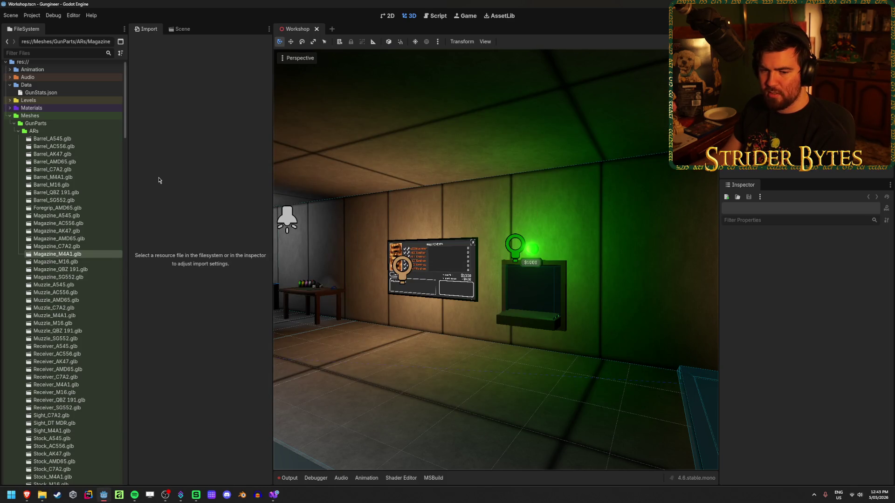
scroll(391, 299, down, 3)
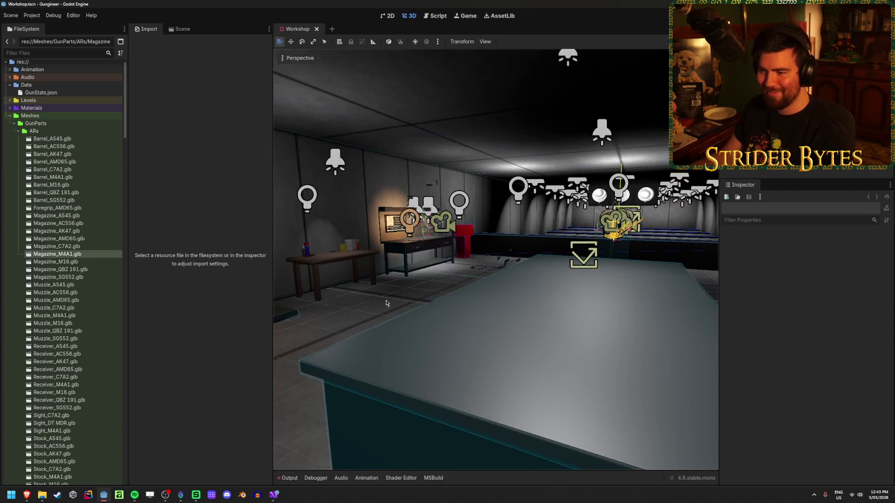
scroll(96, 170, down, 10)
scroll(95, 171, up, 8)
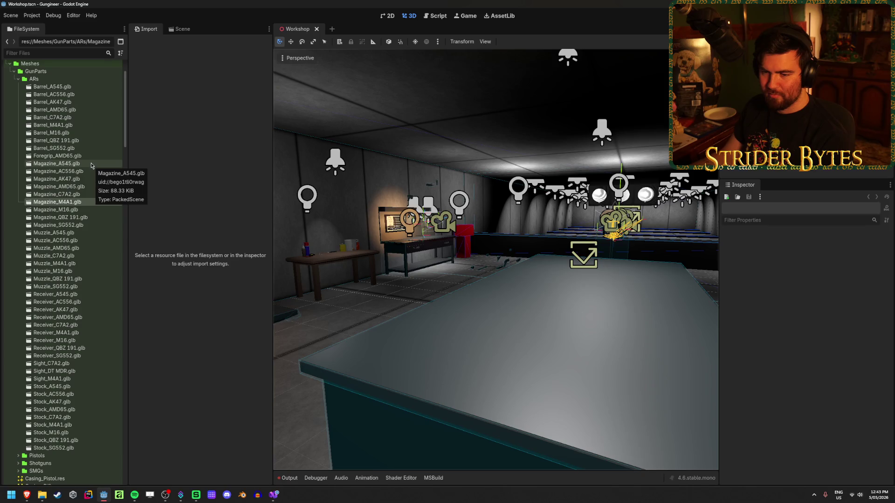
mouse_move(125, 146)
mouse_down()
mouse_move(125, 157)
mouse_move(125, 144)
mouse_up()
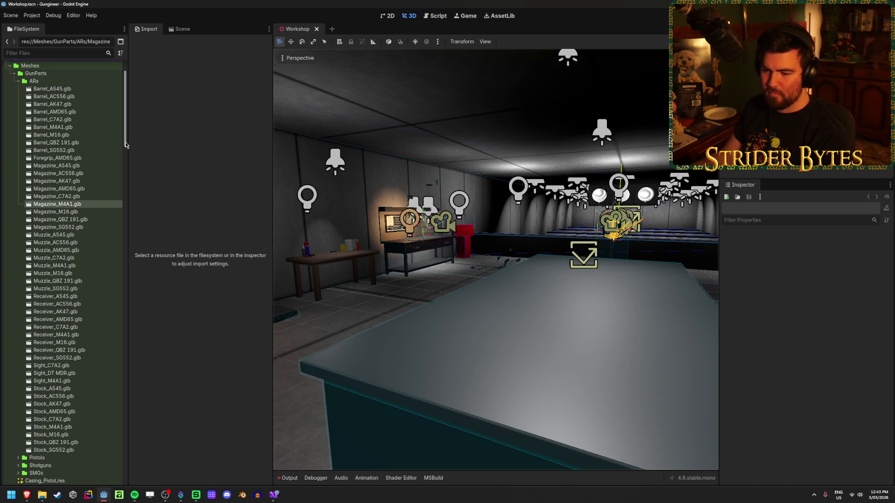
click(290, 479)
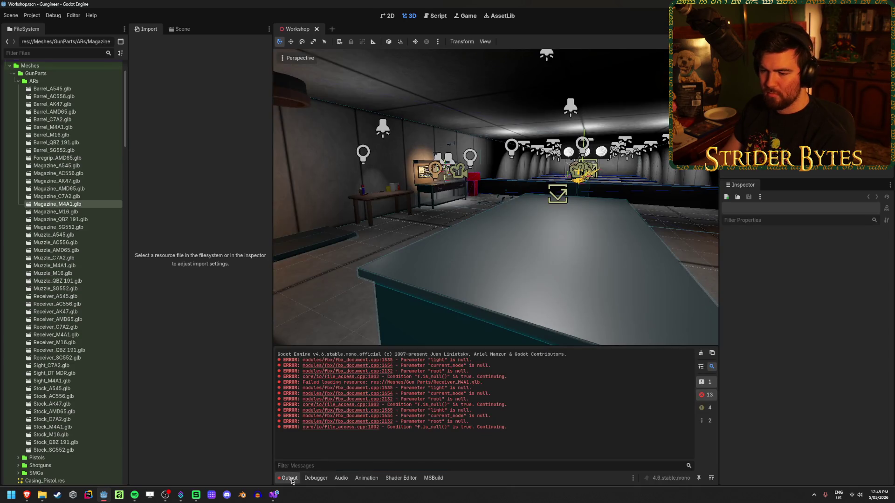
click(702, 354)
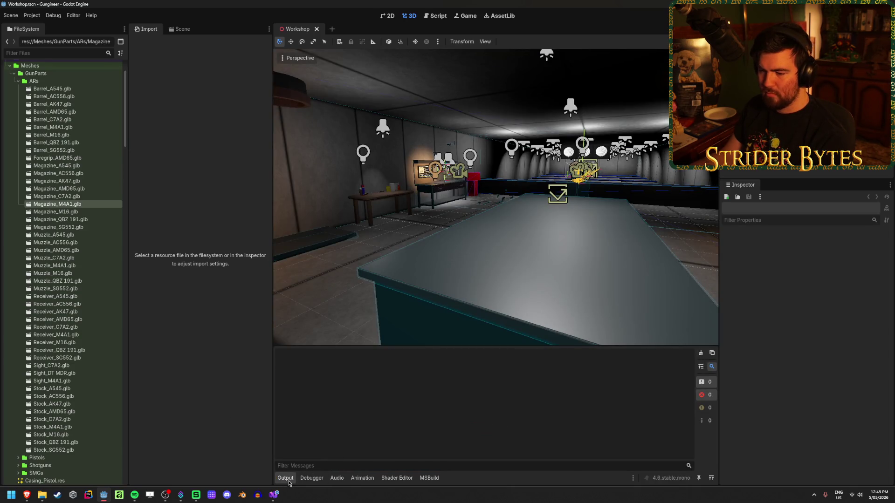
click(289, 482)
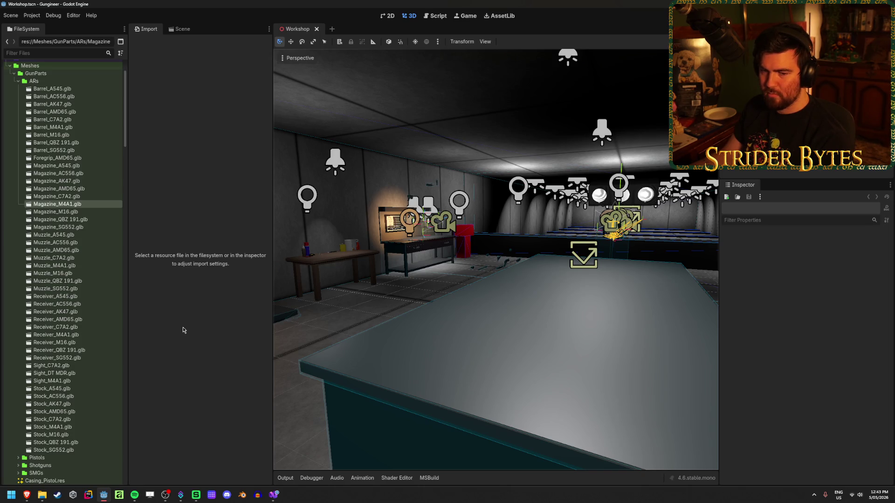
drag(329, 328, 329, 328)
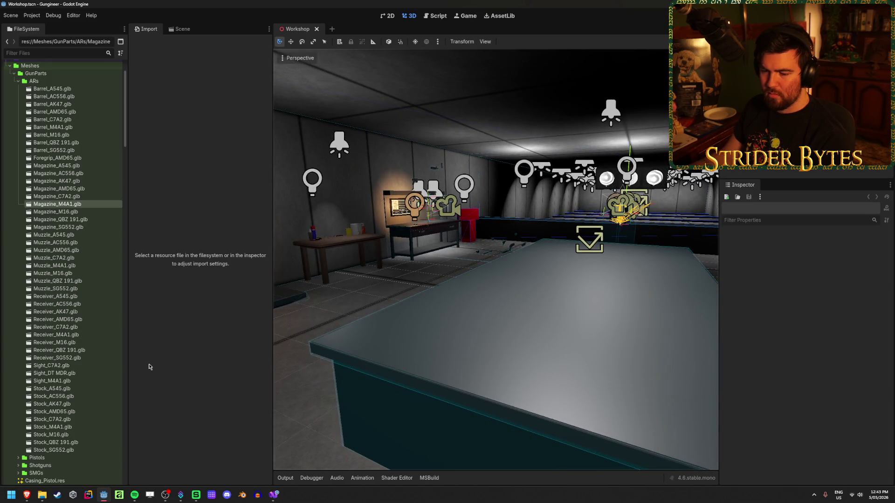
double_click(86, 206)
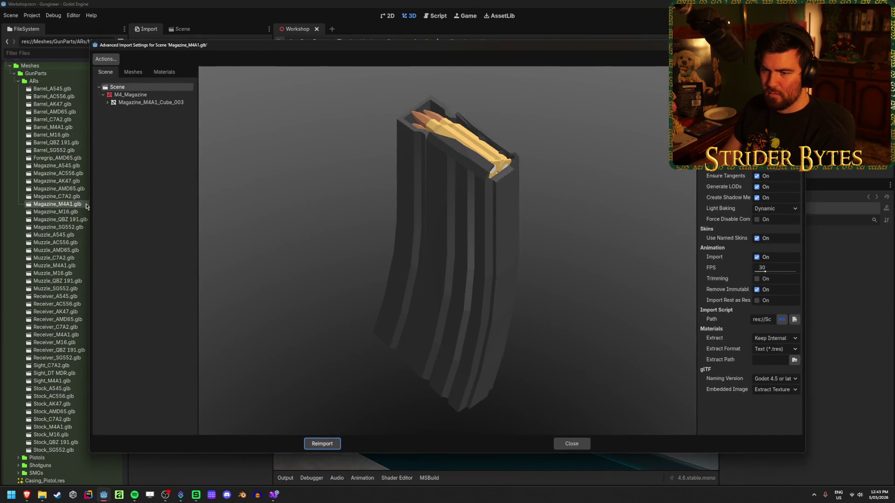
- Close import settings to reimport Magazine_M4A1.glb, dismiss Load Errors, and select the GunImporter.cs line 54 error
click(572, 445)
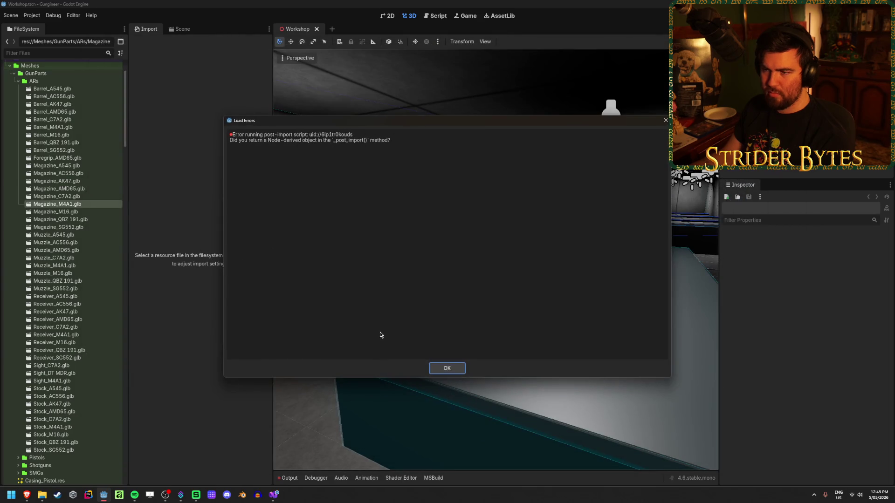
click(447, 368)
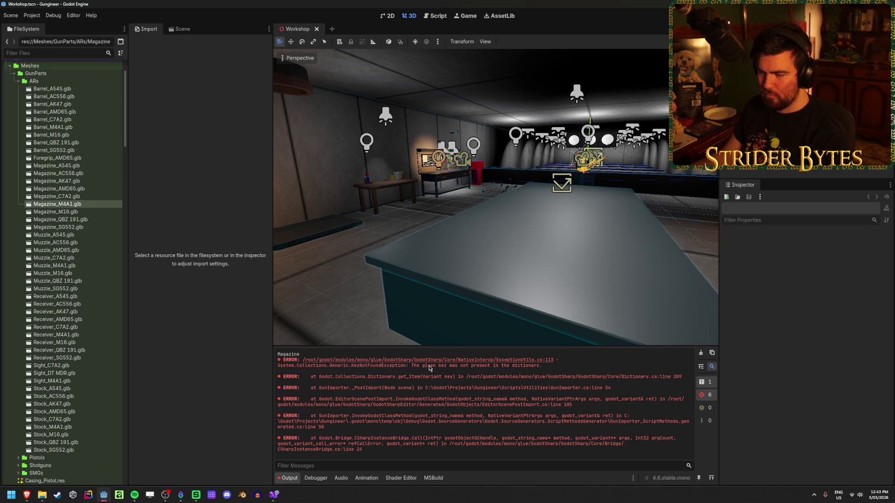
drag(628, 388, 477, 389)
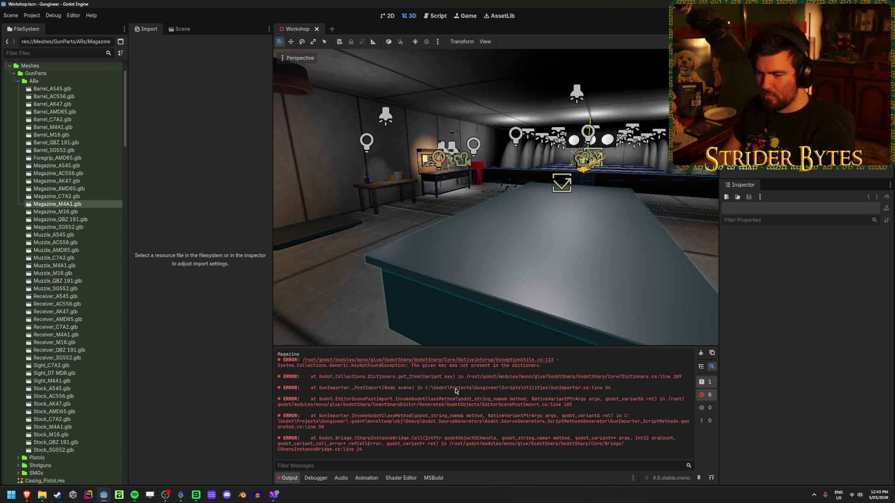
triple_click(457, 393)
mouse_move(612, 389)
mouse_down()
mouse_move(319, 389)
mouse_move(565, 401)
mouse_move(613, 387)
mouse_move(325, 385)
mouse_up()
- In Visual Studio, go to GunImporter.cs line 54 where basePrice reads partData["BasePrice"]
click(620, 392)
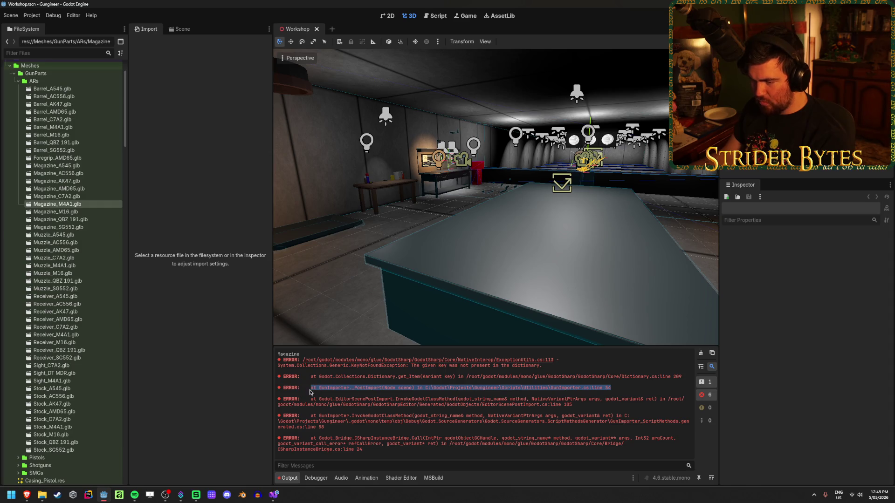
click(289, 413)
click(274, 497)
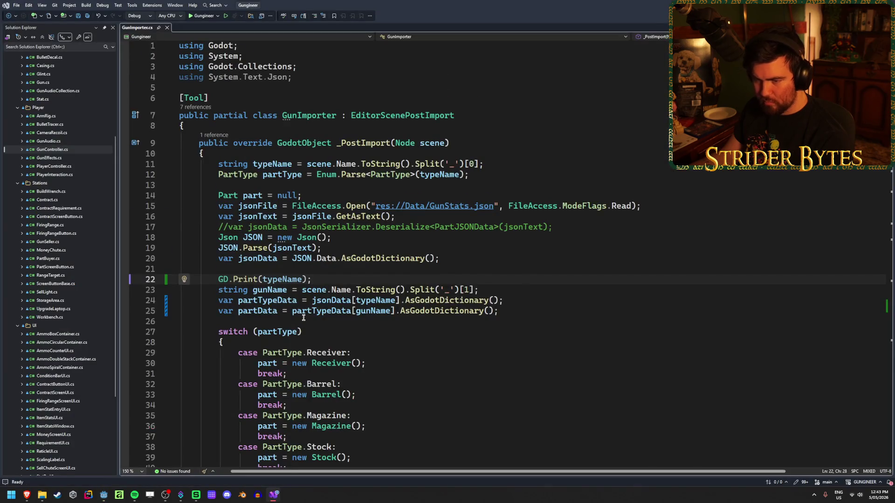
scroll(303, 317, down, 12)
click(259, 240)
- Bring up the GunStats spreadsheet and start dismissing its Export Timeout message
mouse_move(27, 495)
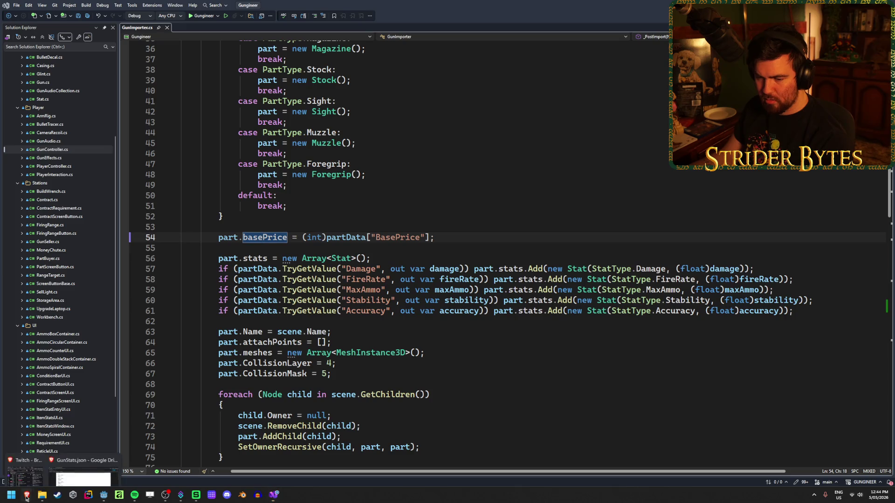
click(90, 460)
click(41, 5)
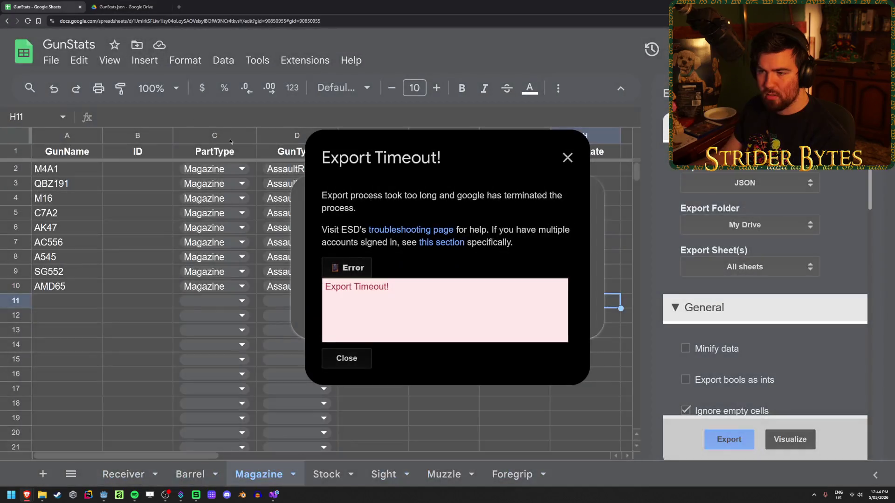
- Get rid of the recurring Export Timeout message by reloading the spreadsheet page
click(346, 358)
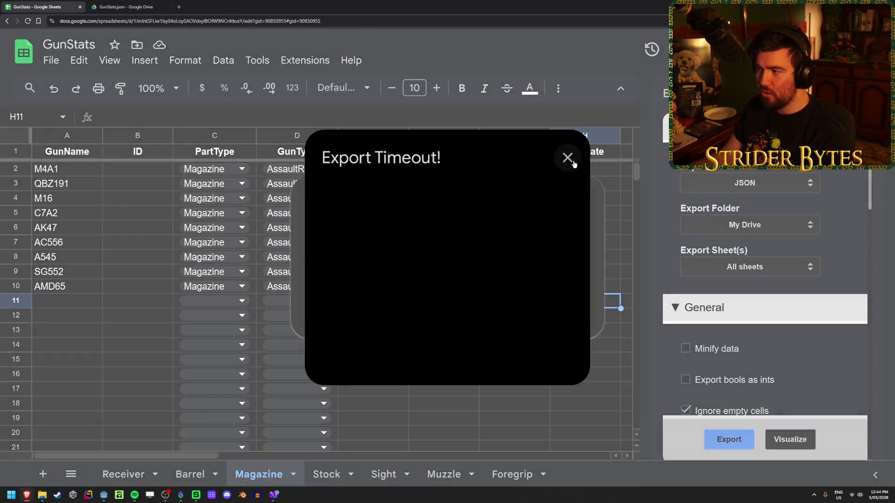
click(564, 161)
click(577, 199)
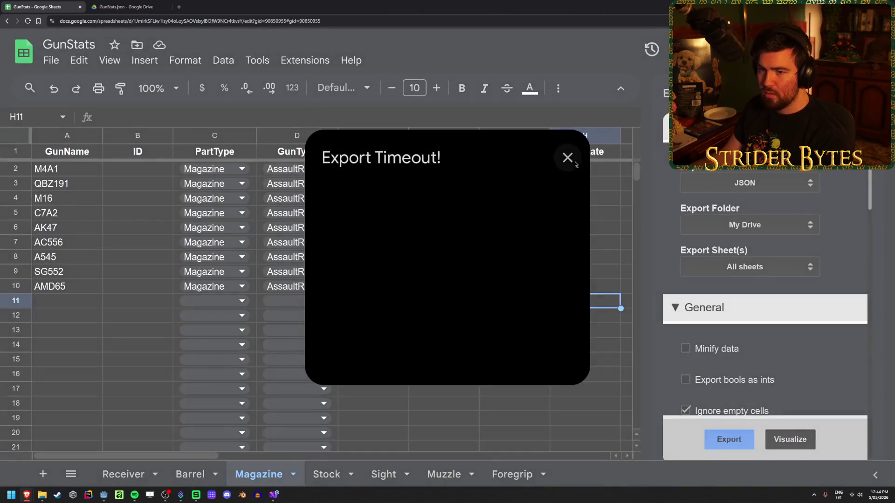
click(567, 158)
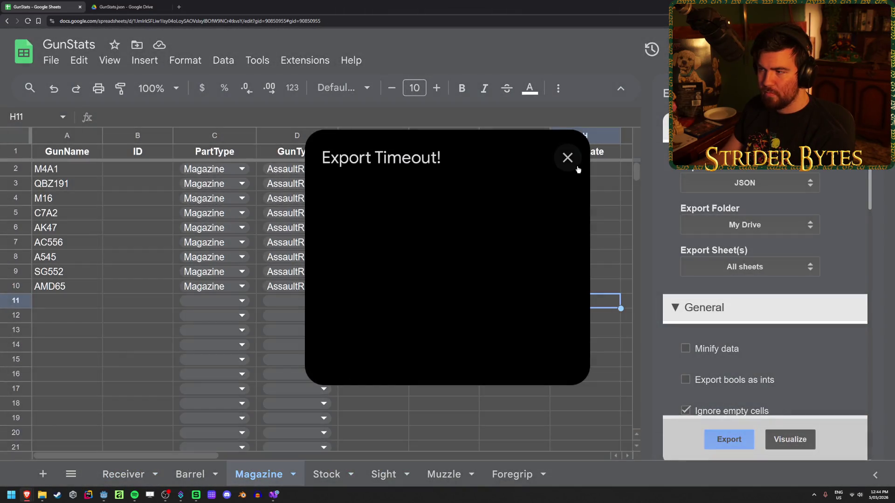
click(577, 169)
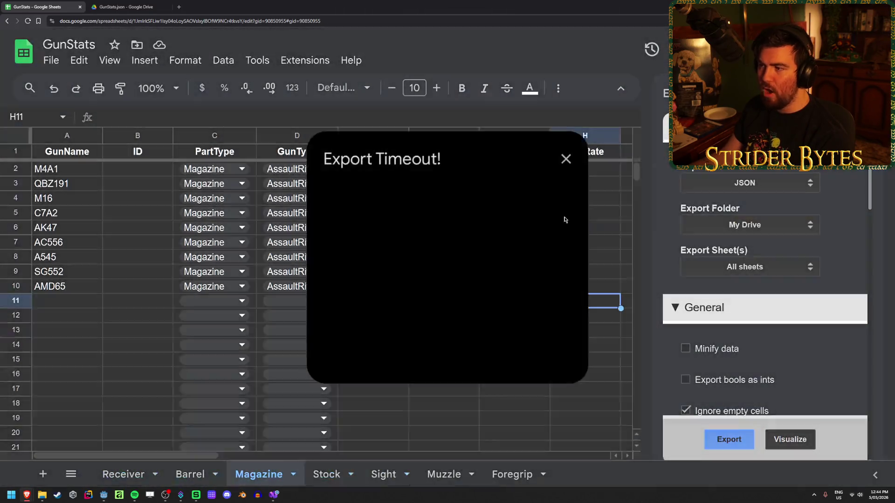
click(567, 158)
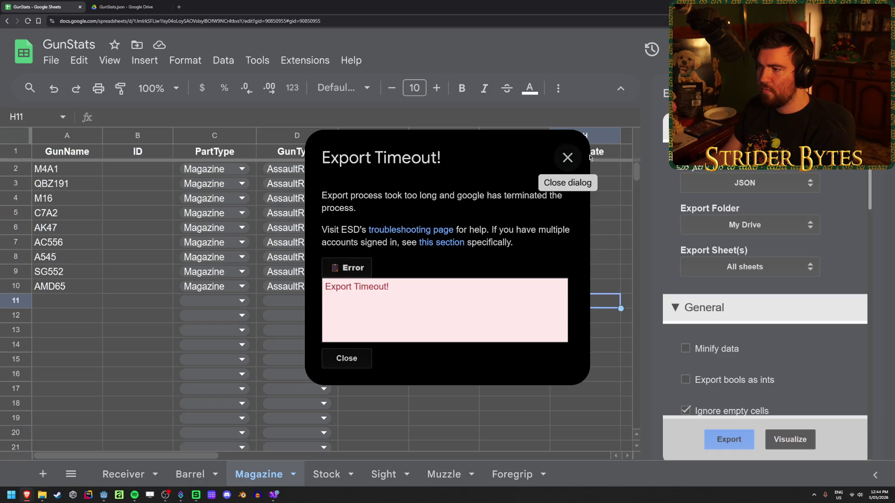
click(567, 158)
click(589, 226)
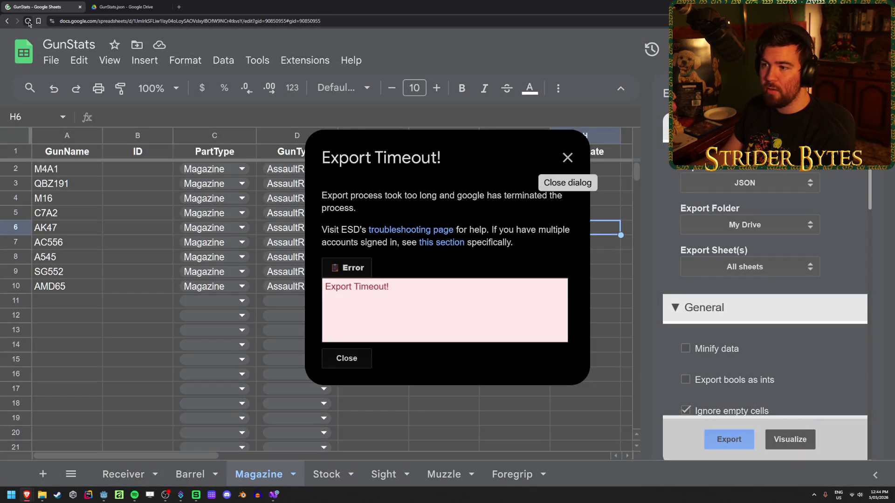
click(28, 21)
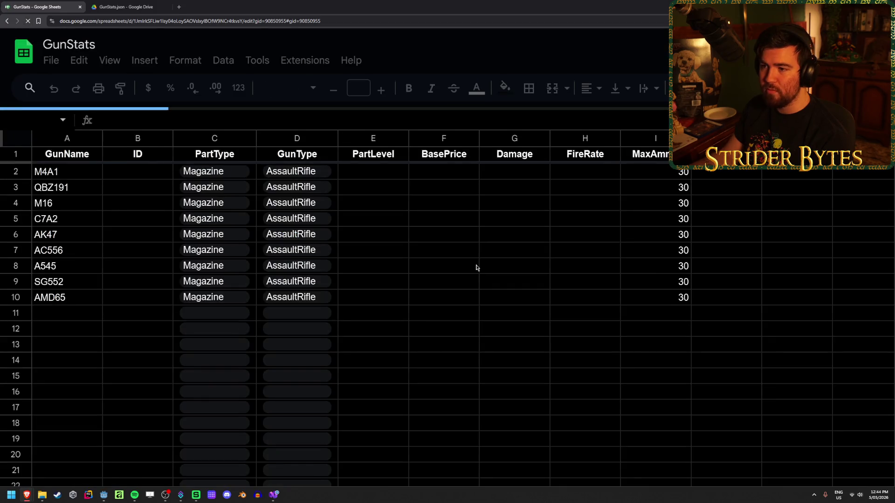
- Enter PartLevel 3 in E2 through E10 of the Magazine sheet
click(493, 350)
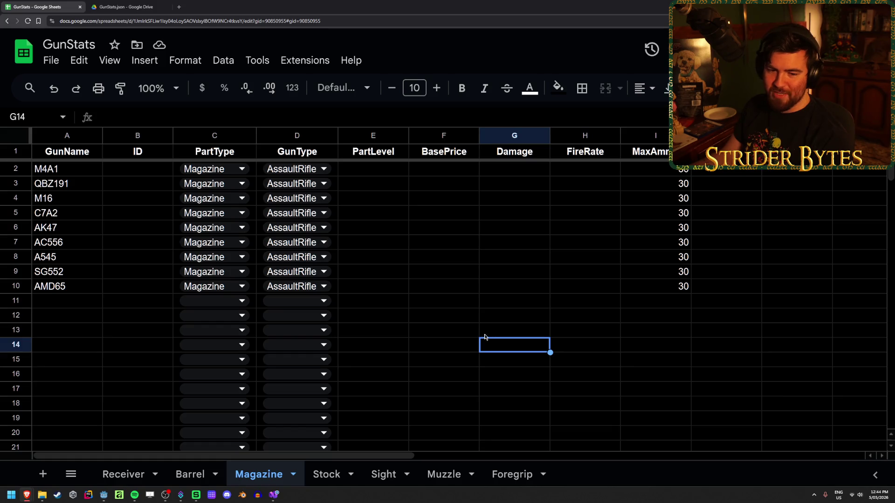
click(395, 183)
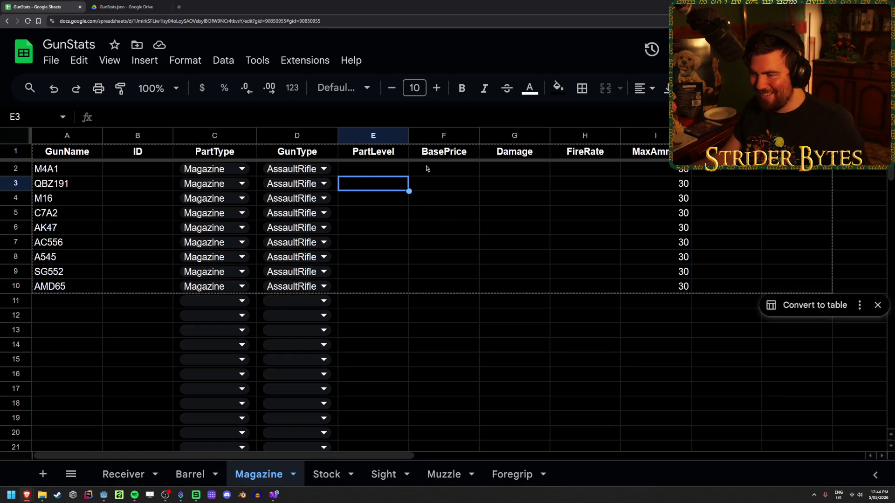
click(373, 171)
text(3 3 3 3 3 3 3 3 3)
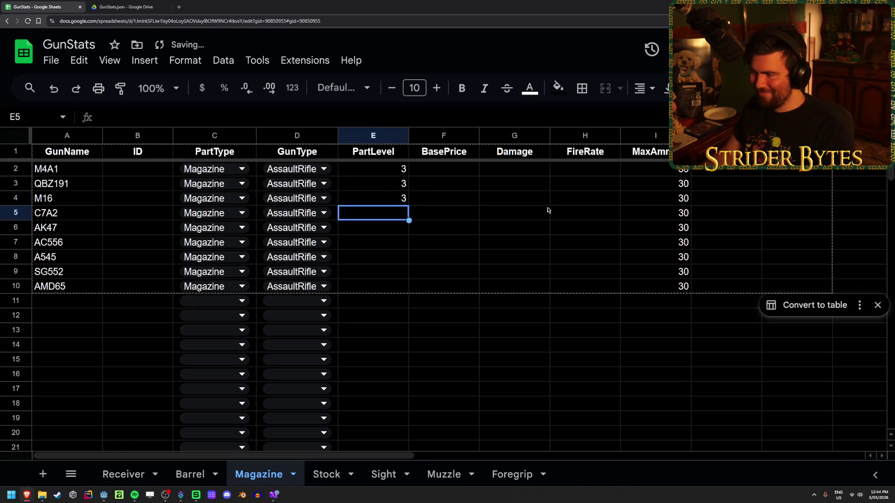
key(Return)
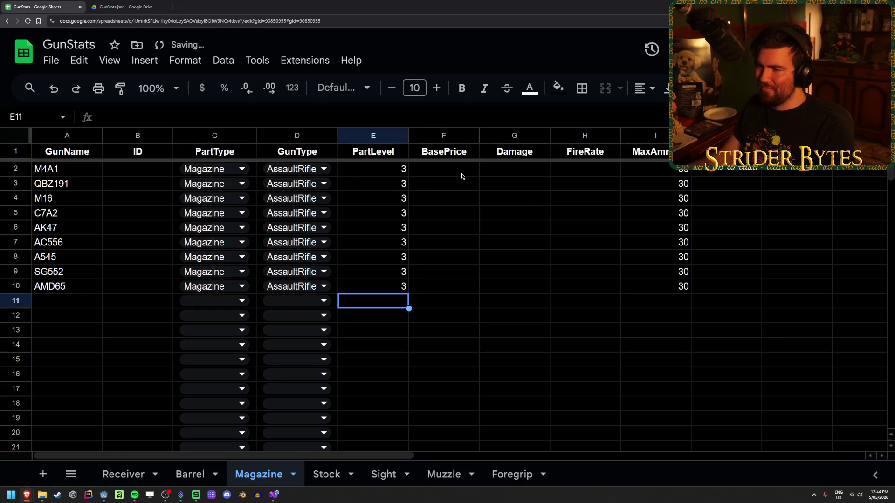
- Enter BasePrice 50 in F2 through F10, correcting the mistyped values
click(462, 169)
text(50 50 50 55)
key(BackSpace)
text(0 50 50 50 5)
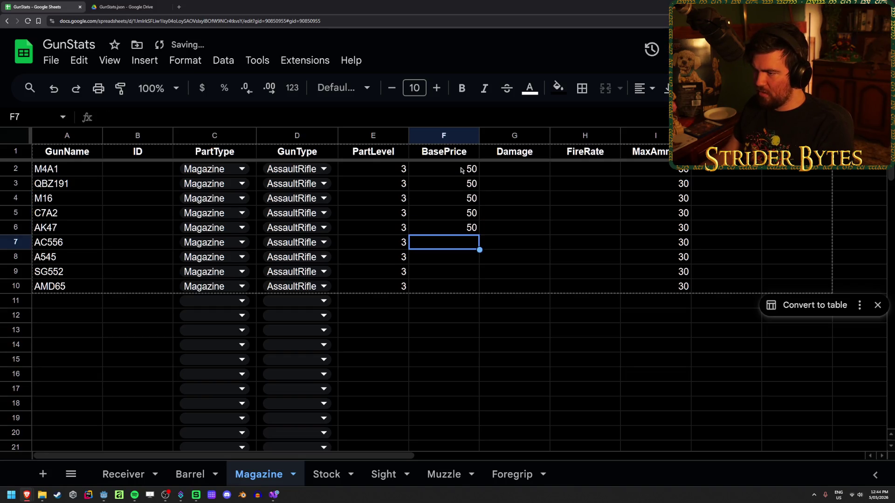
key(Return)
key(Up)
text(50)
key(Return)
text(50)
key(Return)
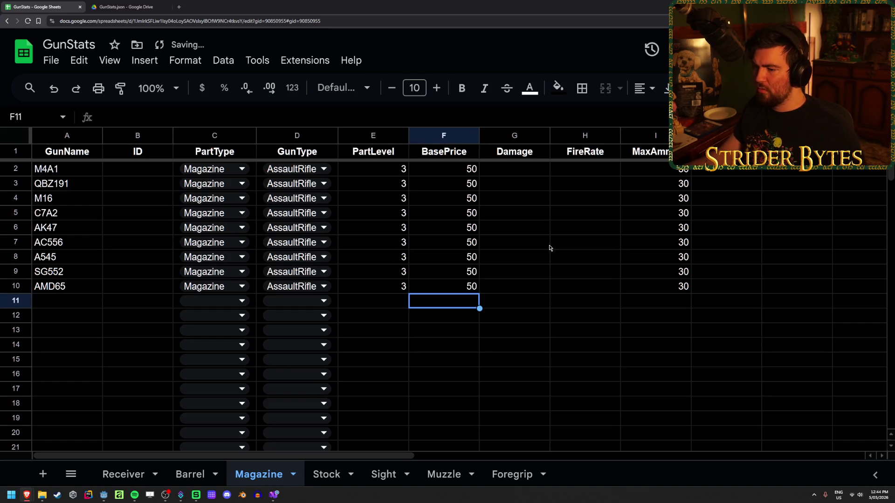
click(190, 474)
- On the Stock sheet, enter PartLevel 3 in E2:E10 and fill BasePrice 50 down F2:F10
click(123, 474)
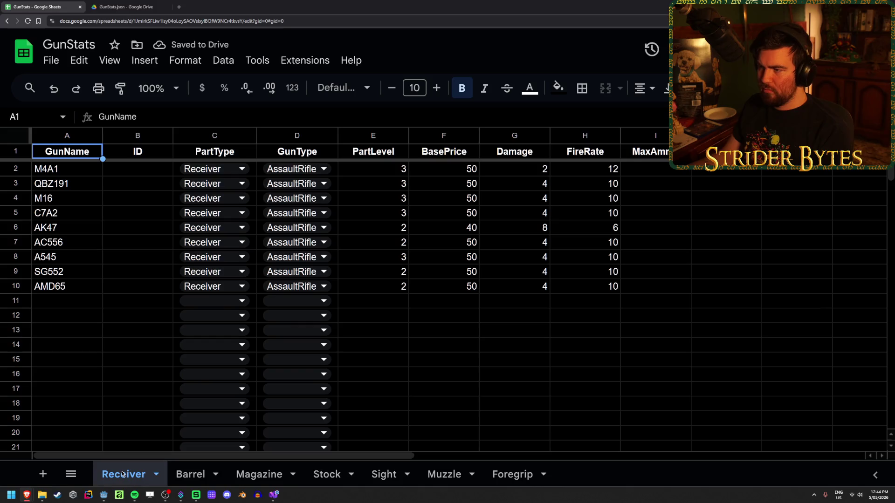
click(325, 474)
click(357, 173)
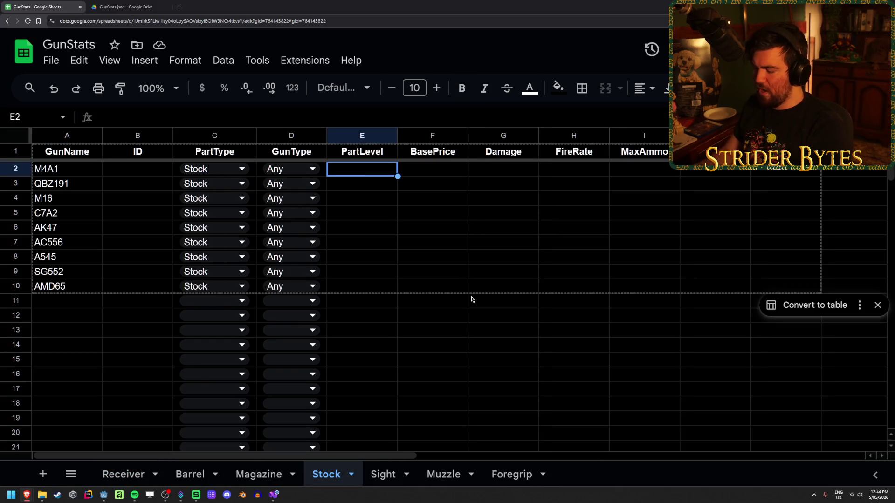
text(3 3 3 3 3 3 3 3 3)
click(434, 177)
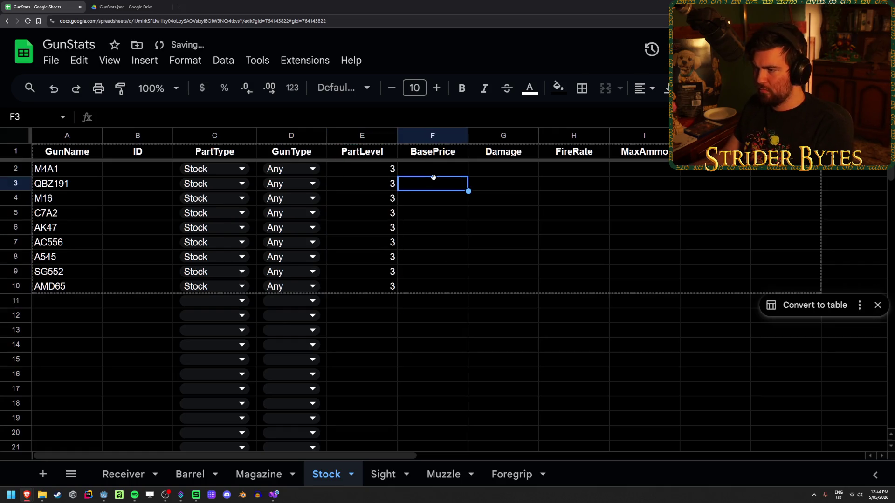
click(444, 170)
text(50)
key(Return)
click(445, 169)
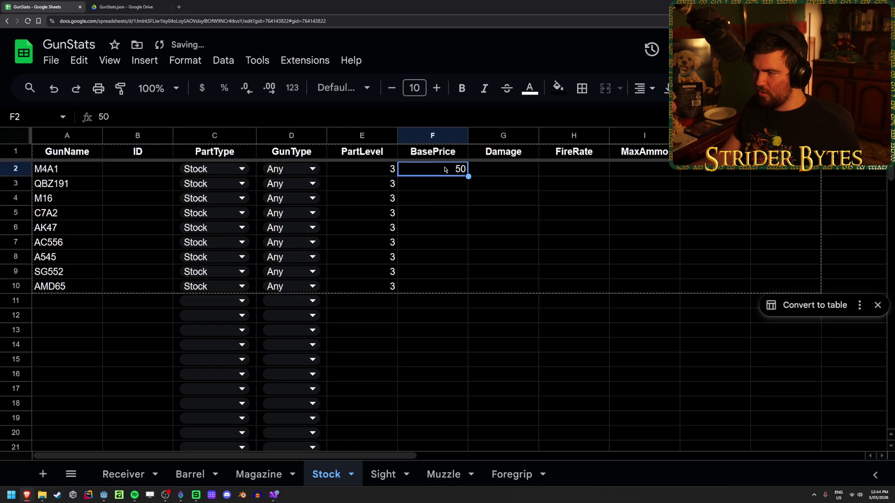
drag(455, 292, 455, 291)
click(651, 259)
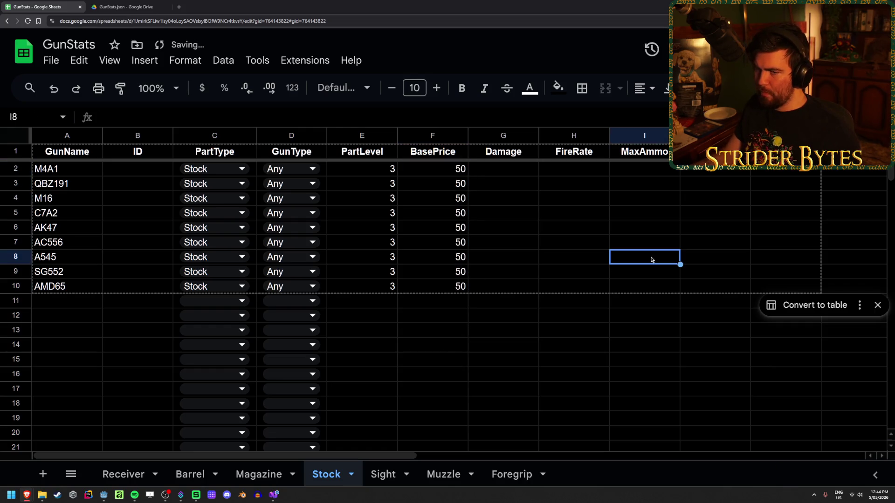
- Put 2 in J2 and fill it down through J10
click(732, 176)
text(2)
key(Return)
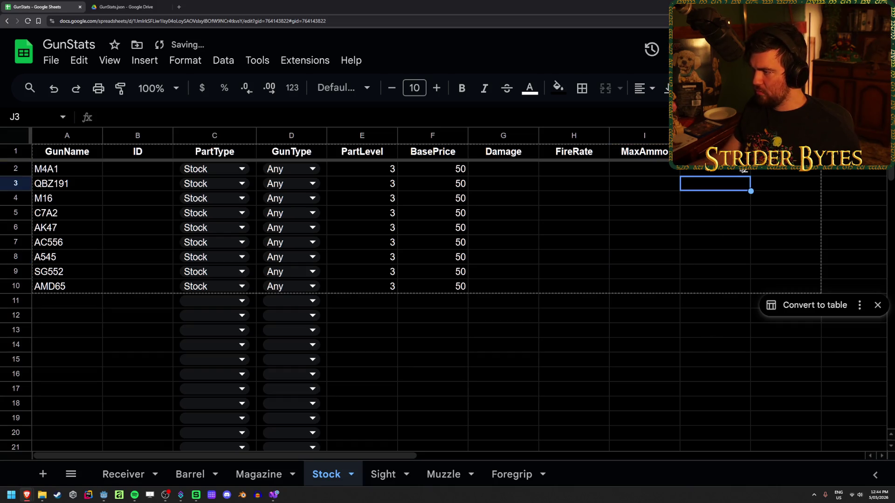
click(743, 170)
drag(750, 177, 748, 288)
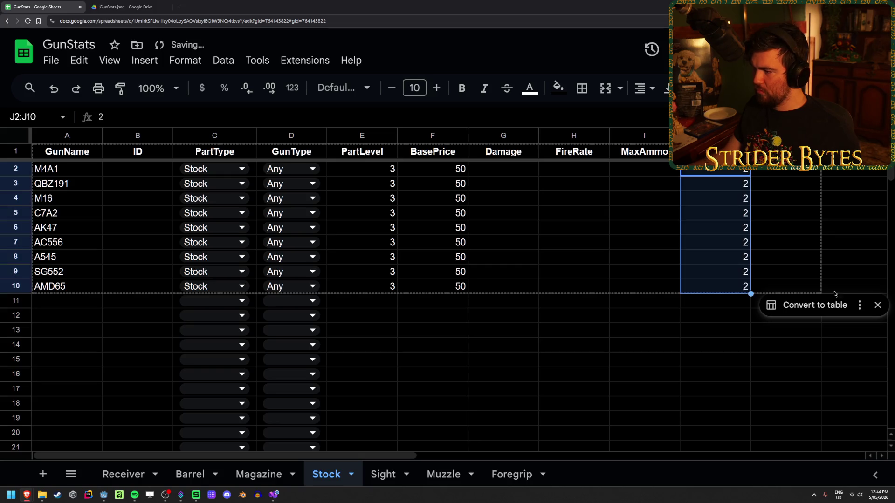
click(693, 363)
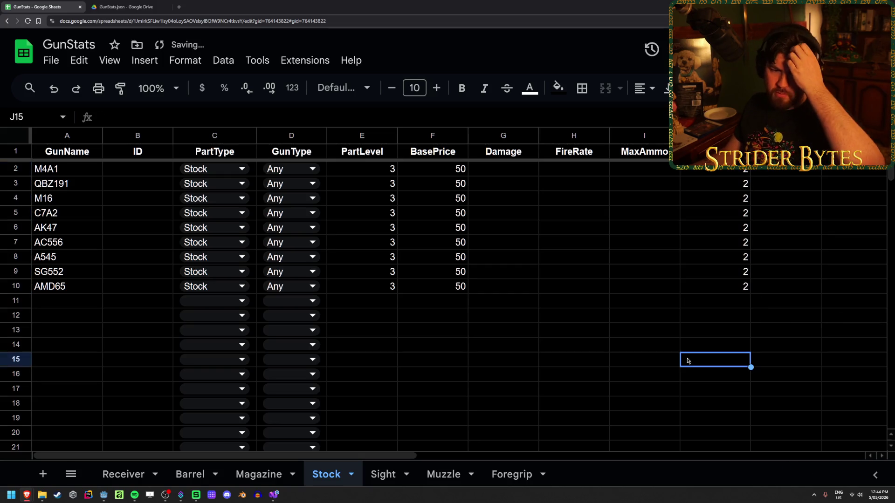
- Check the Sight, Muzzle, Foregrip, Stock, Magazine, Barrel and Receiver sheets, then return to Godot
click(383, 475)
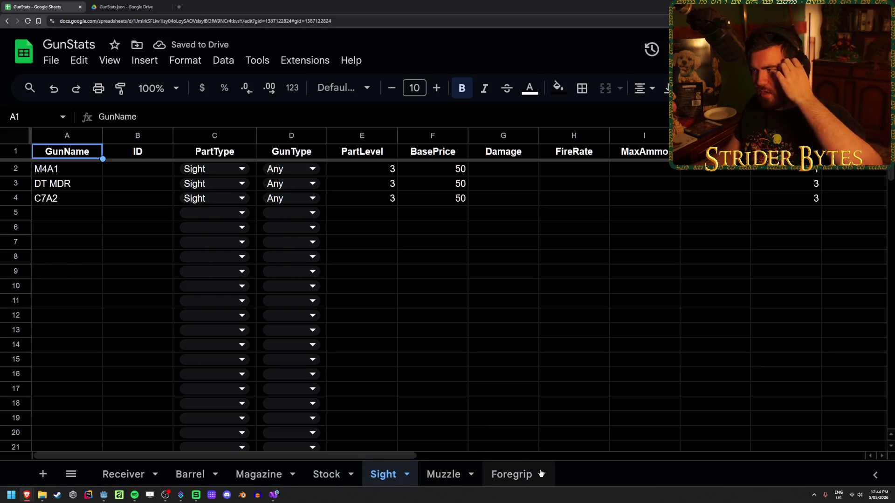
click(448, 475)
click(512, 474)
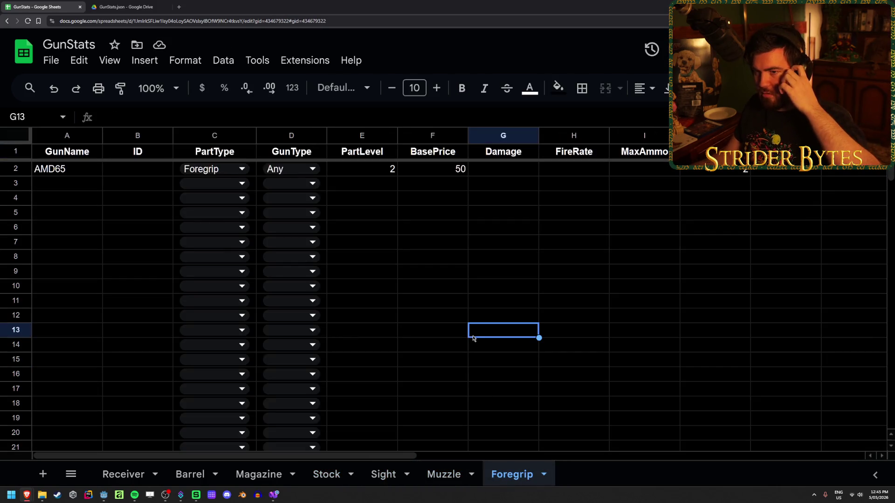
click(323, 480)
click(261, 478)
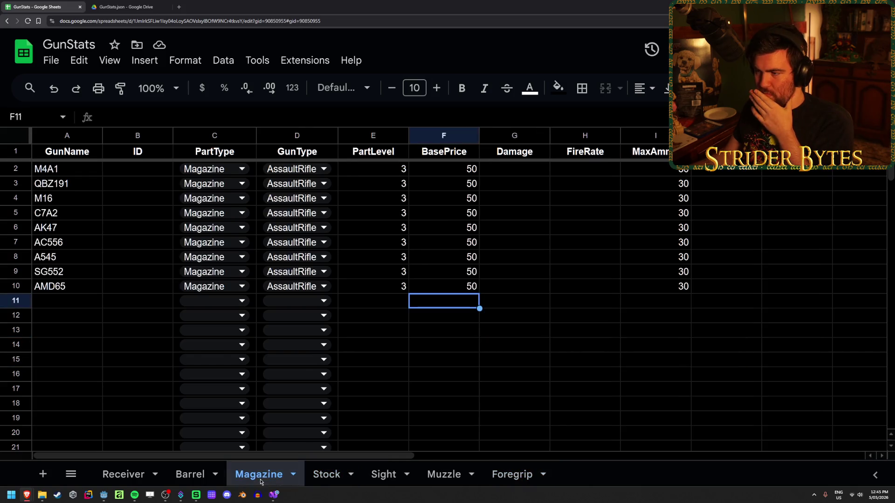
click(183, 478)
click(122, 474)
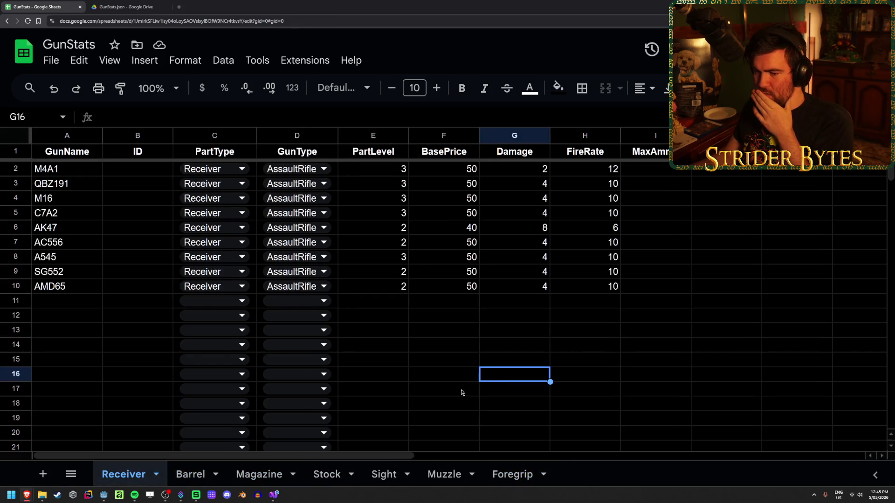
click(104, 495)
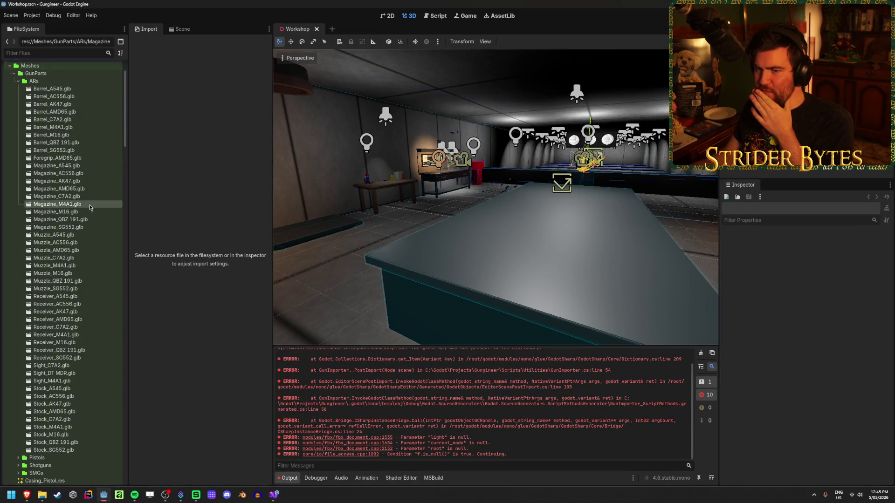
- Reimport Magazine_M4A1.glb twice, dismissing the Load Errors each time, then return to the spreadsheet
double_click(75, 204)
click(322, 443)
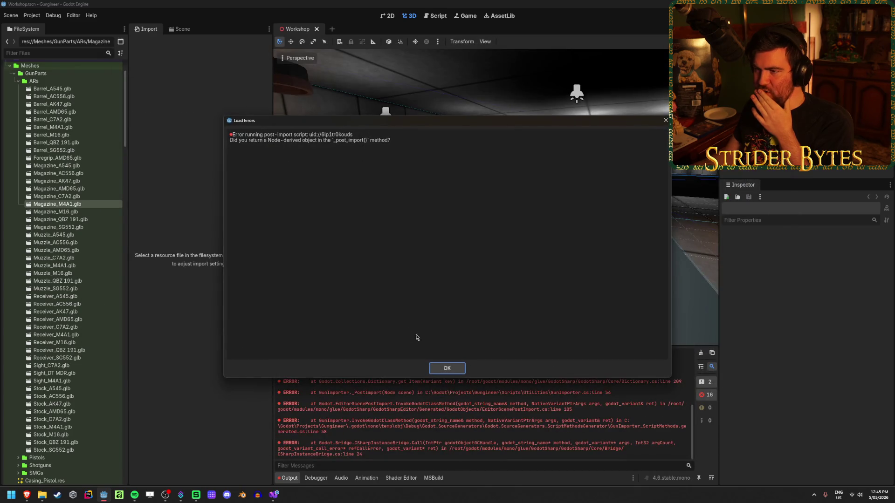
click(448, 369)
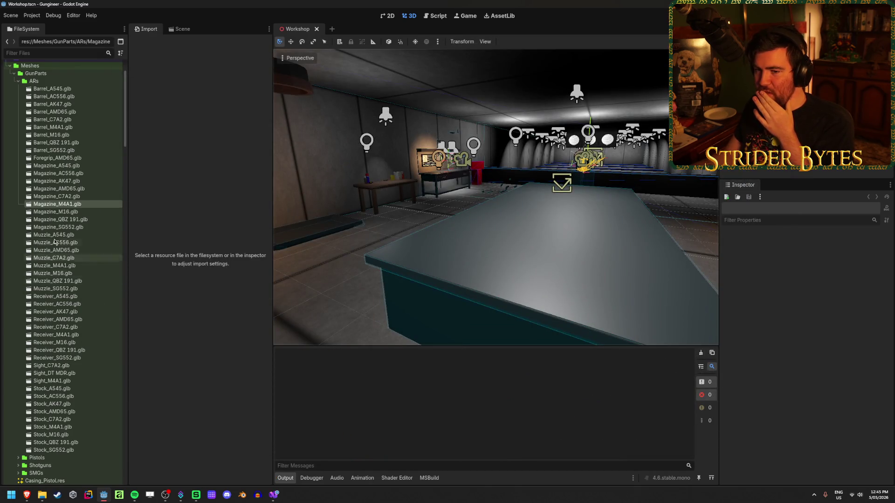
double_click(70, 204)
click(322, 444)
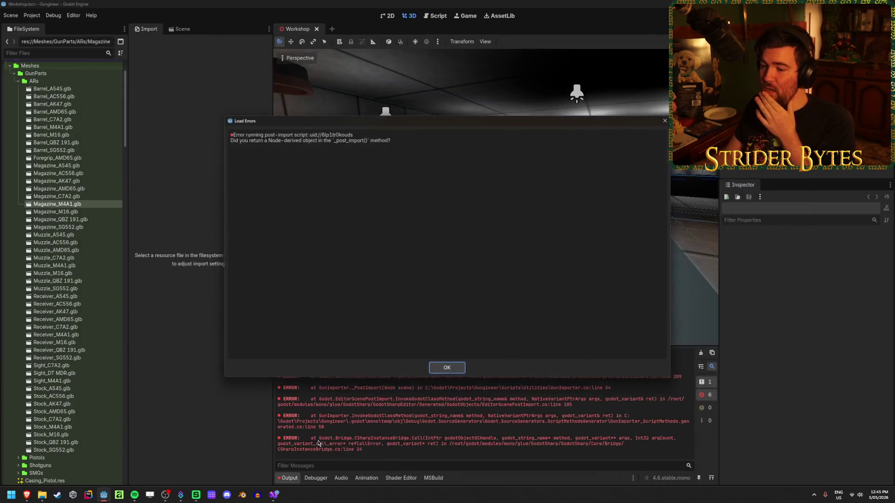
click(456, 370)
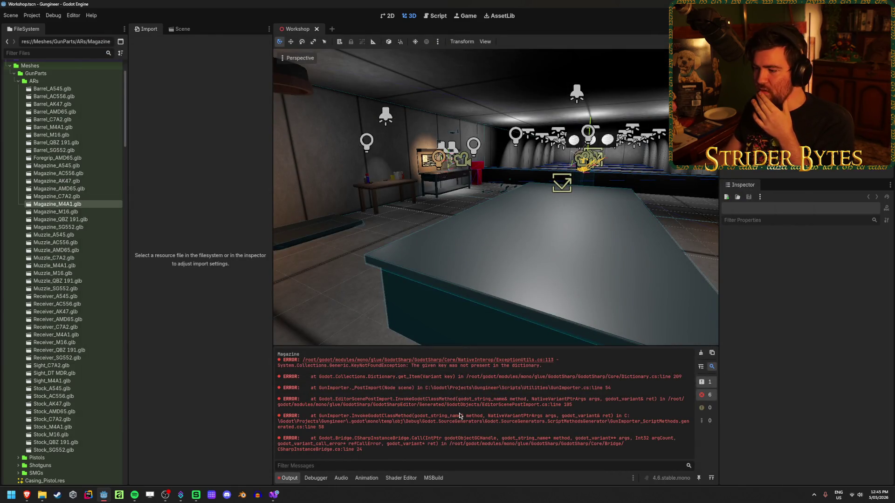
click(27, 495)
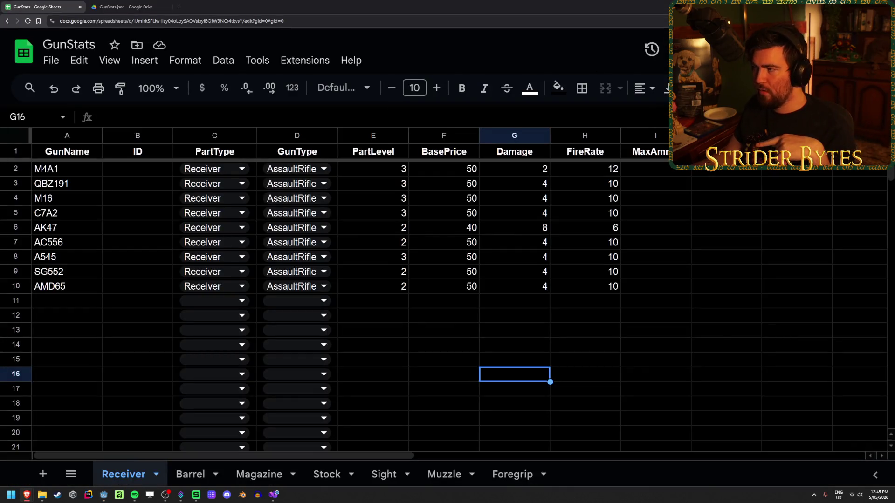
- Export all sheets as JSON to My Drive with Export Sheet Data, then open GunStats.json
click(305, 61)
mouse_move(353, 220)
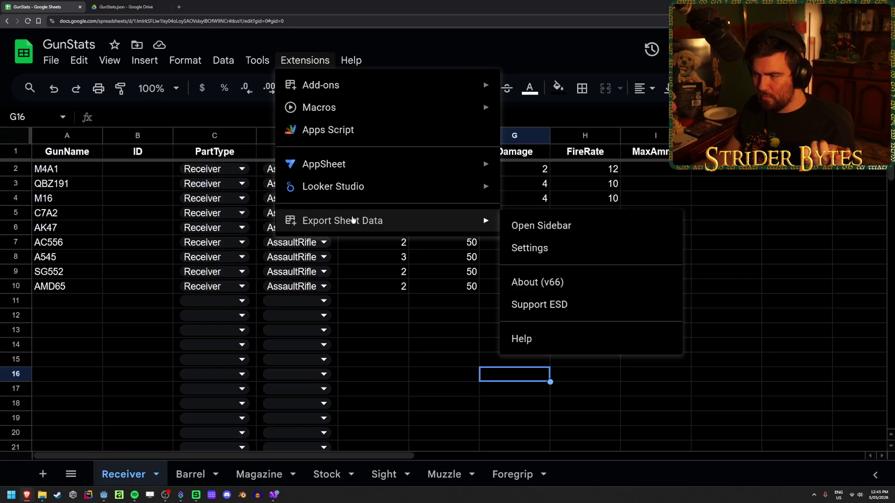
click(564, 226)
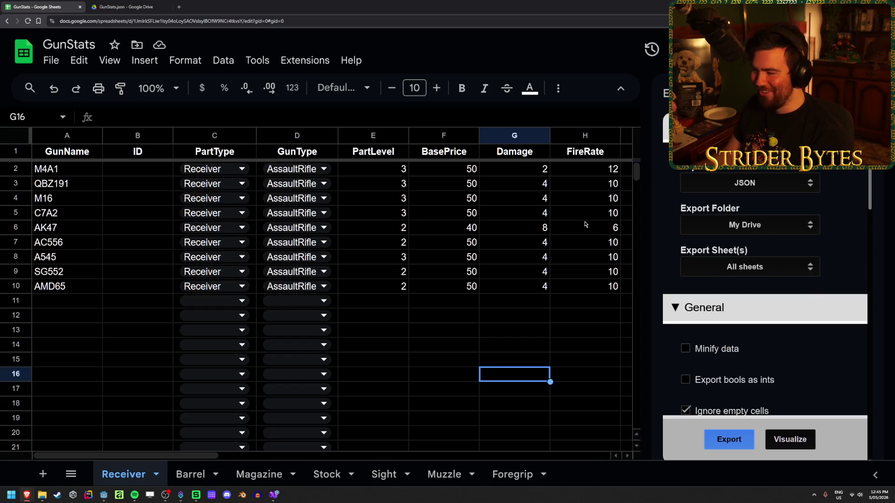
scroll(834, 279, down, 1)
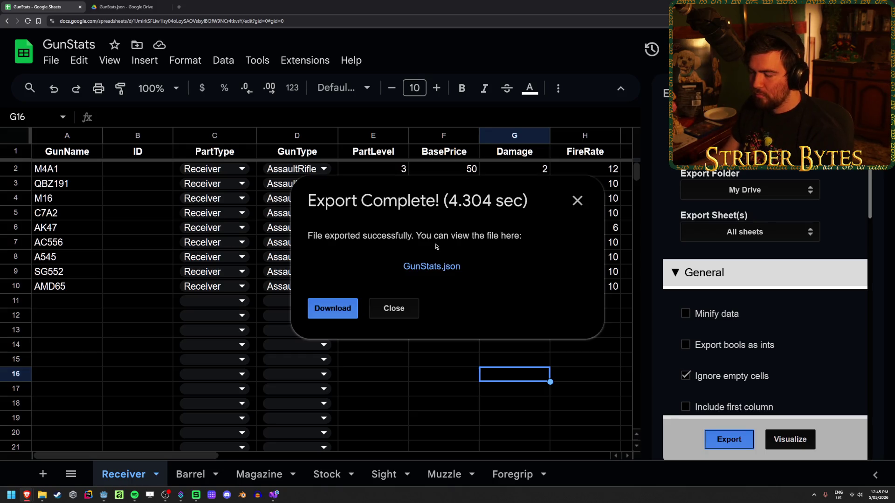
click(434, 268)
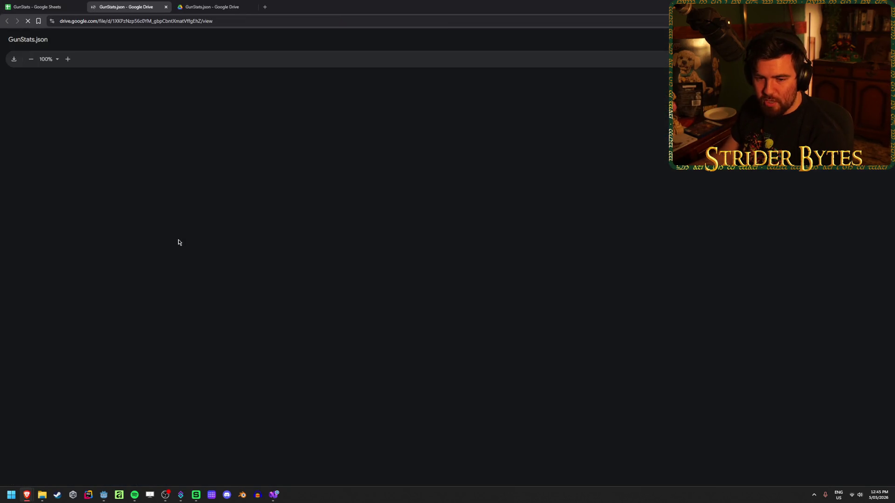
- Download GunStats.json from Drive, overwriting the copy in the Gungineer Data folder
scroll(177, 242, down, 10)
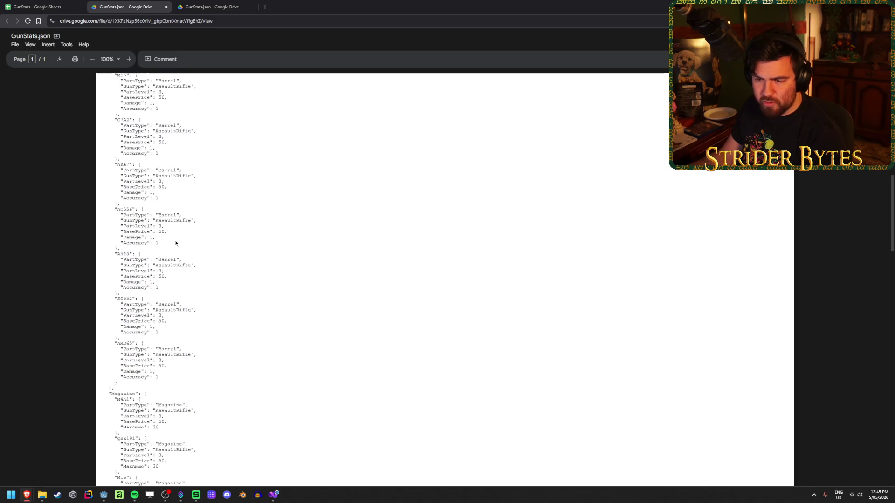
scroll(175, 243, down, 3)
mouse_move(123, 249)
mouse_down()
mouse_move(139, 257)
mouse_move(188, 345)
mouse_move(165, 246)
mouse_move(167, 254)
mouse_up()
scroll(188, 339, down, 1)
click(173, 250)
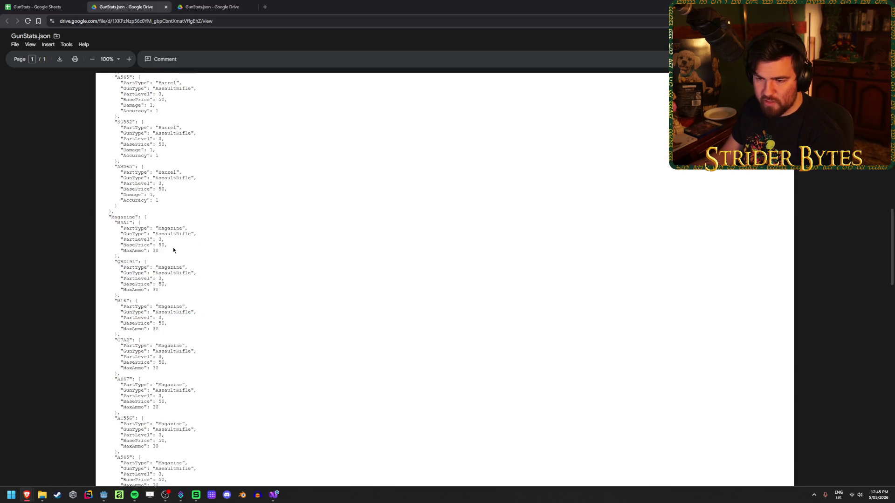
scroll(176, 266, up, 1)
click(15, 45)
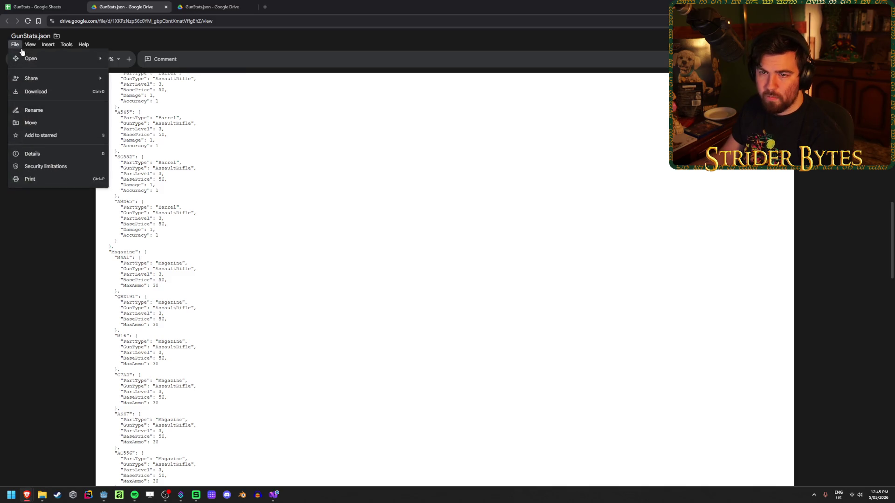
click(46, 93)
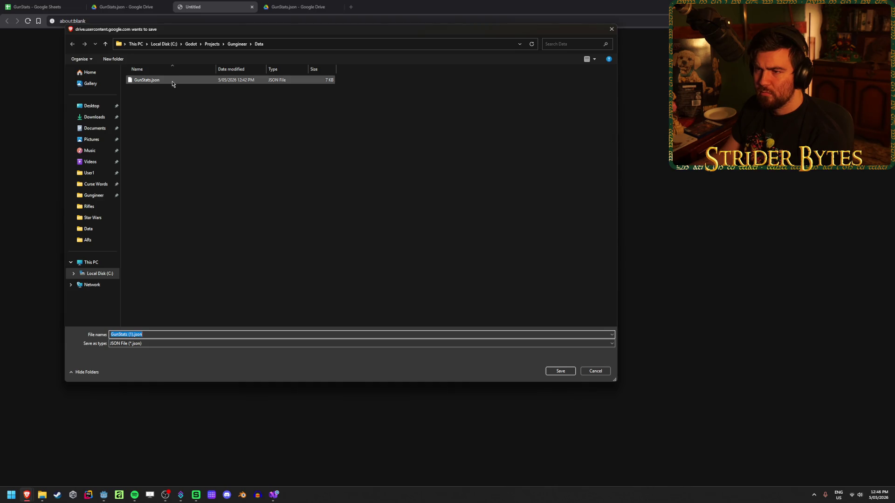
click(172, 84)
click(561, 371)
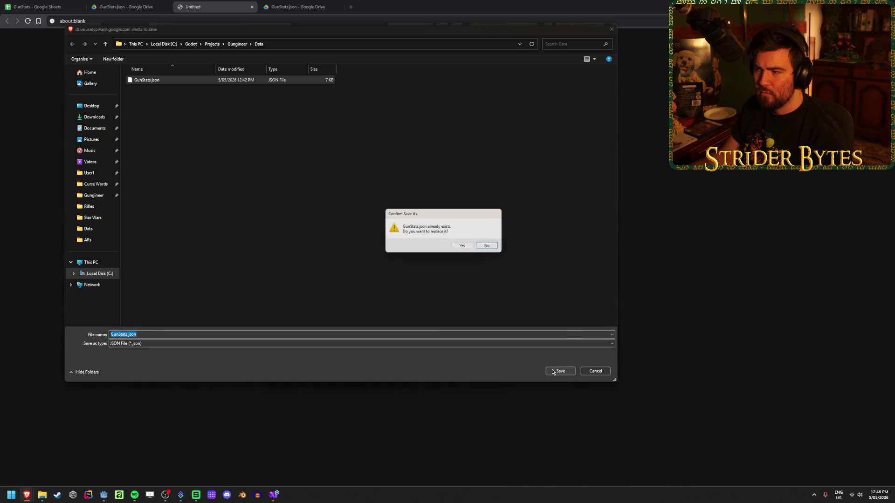
click(464, 249)
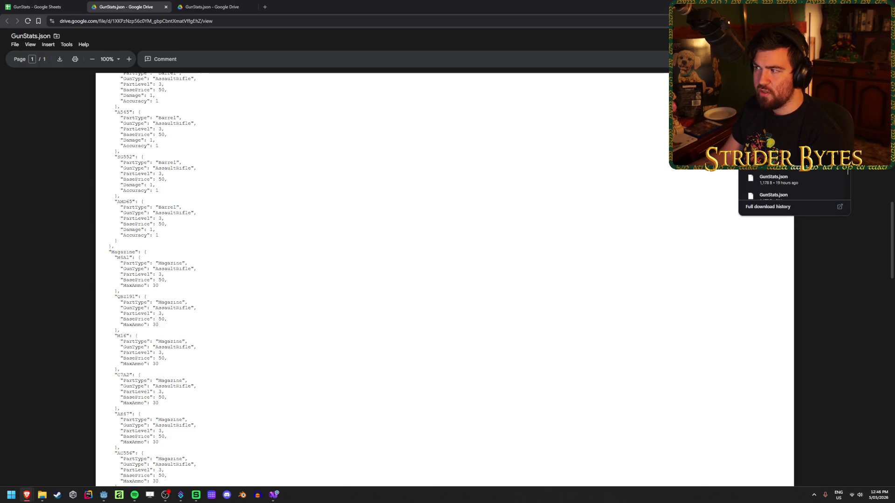
- Download GunStats.json over the Data folder copy again, then reopen the Gungineer project in Godot
key(alt+Tab)
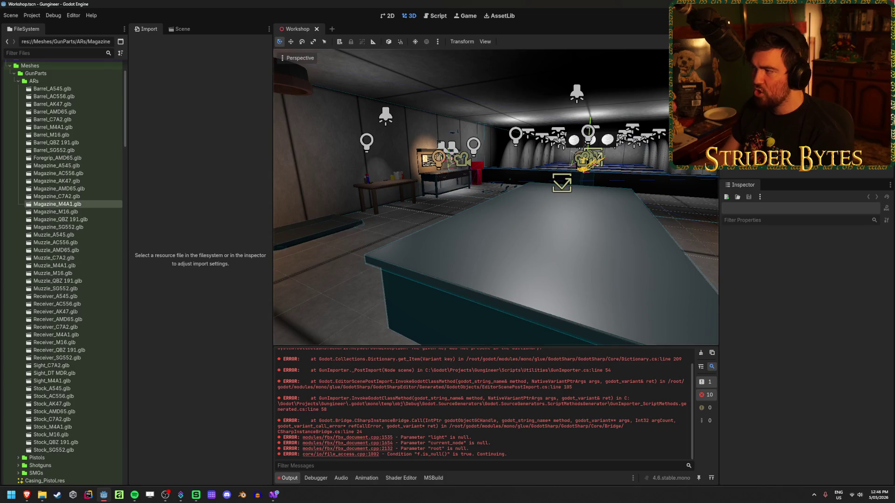
key(alt+Tab)
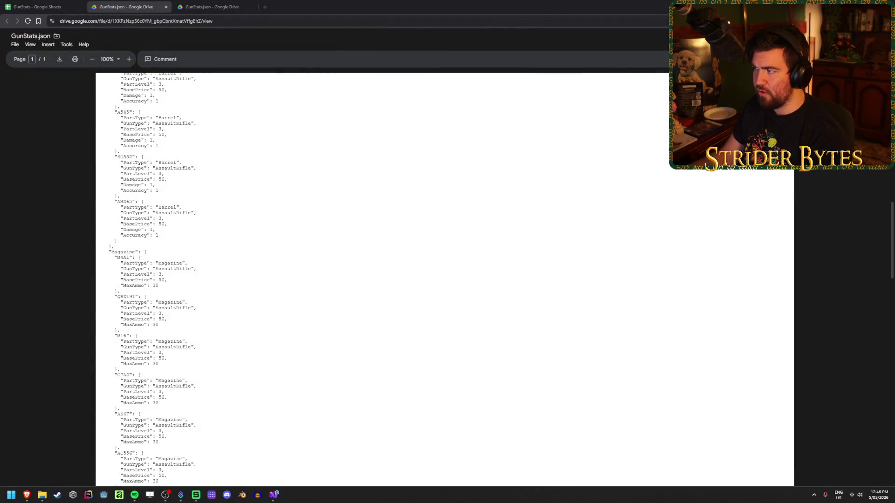
click(11, 45)
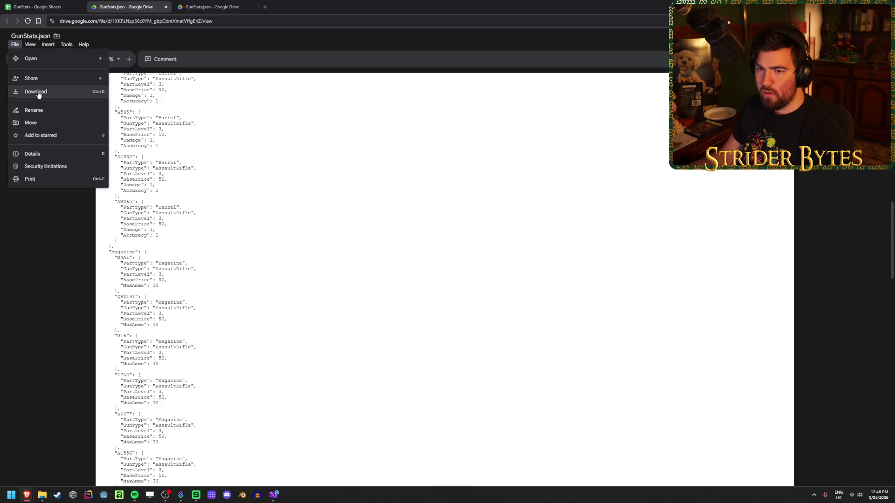
click(38, 91)
click(186, 80)
click(560, 371)
click(462, 247)
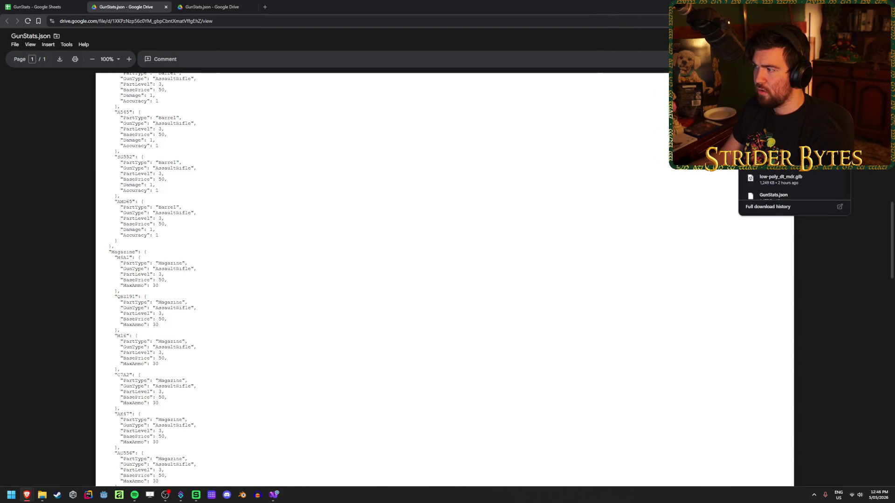
click(102, 497)
double_click(351, 154)
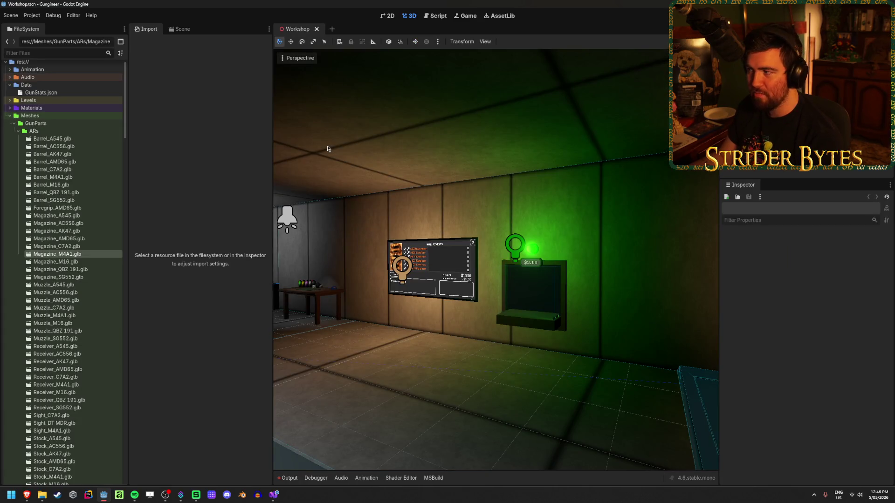
- Reimport the Magazine_M4A1.glb model from its import settings
drag(528, 206, 419, 205)
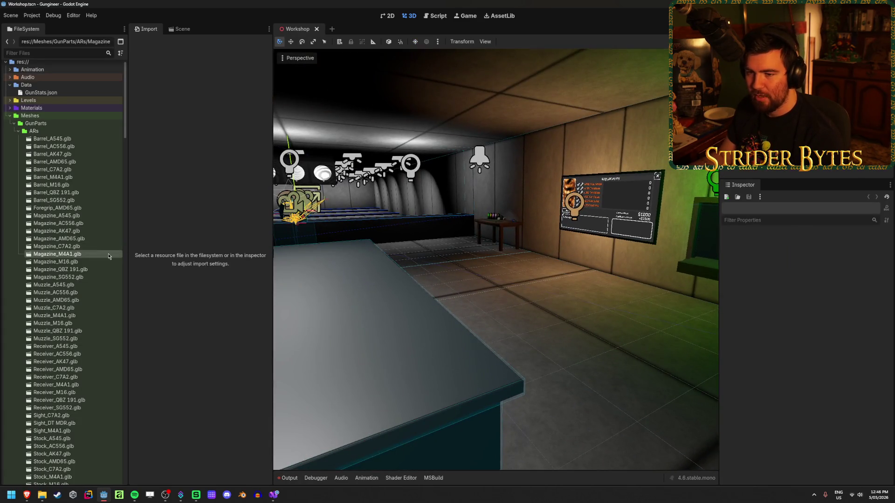
double_click(109, 256)
click(319, 442)
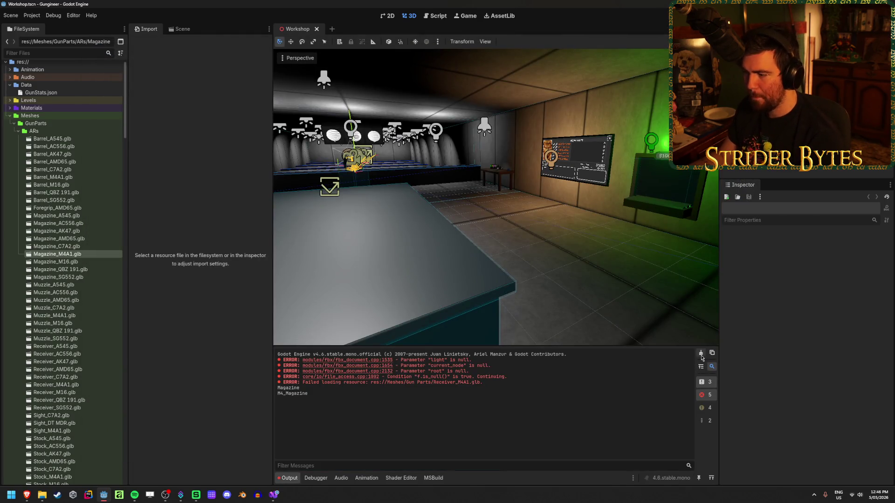
- Reimport all part models, Barrel_A545 through Stock_SG552, with res://Scripts/Utilities/GunImporter.cs as import script
click(700, 353)
click(53, 138)
scroll(82, 239, down, 6)
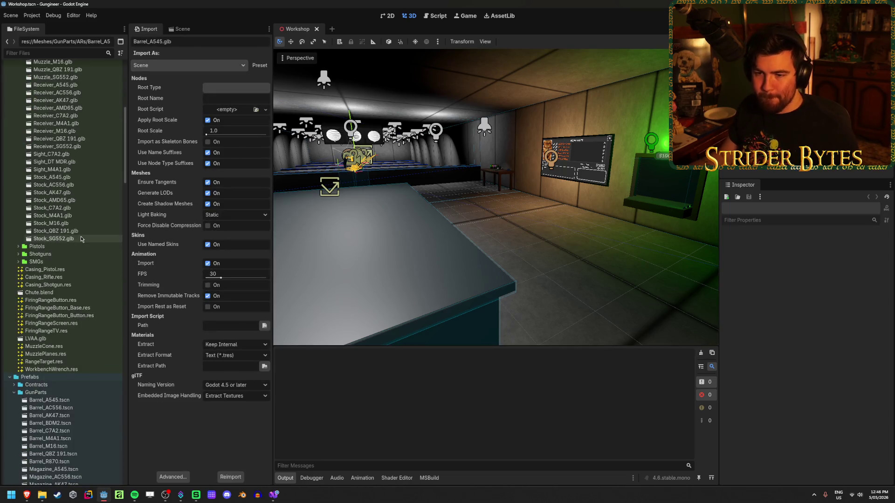
shift+click(81, 240)
click(264, 327)
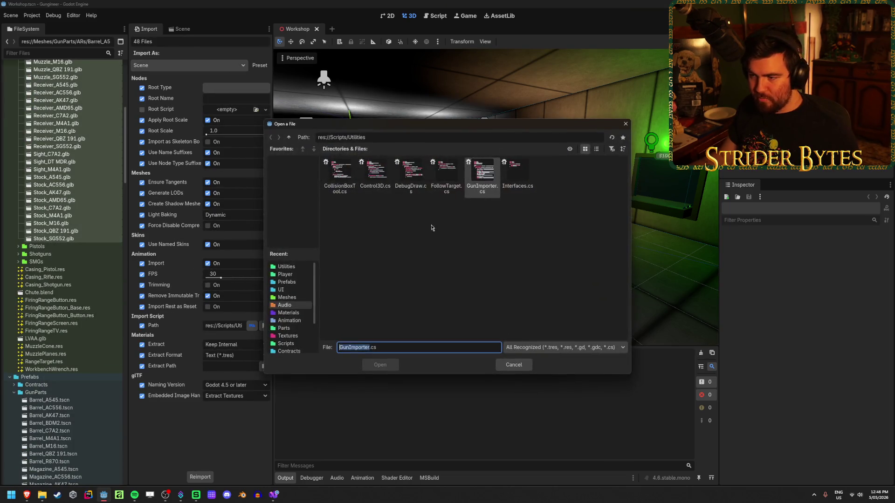
click(494, 181)
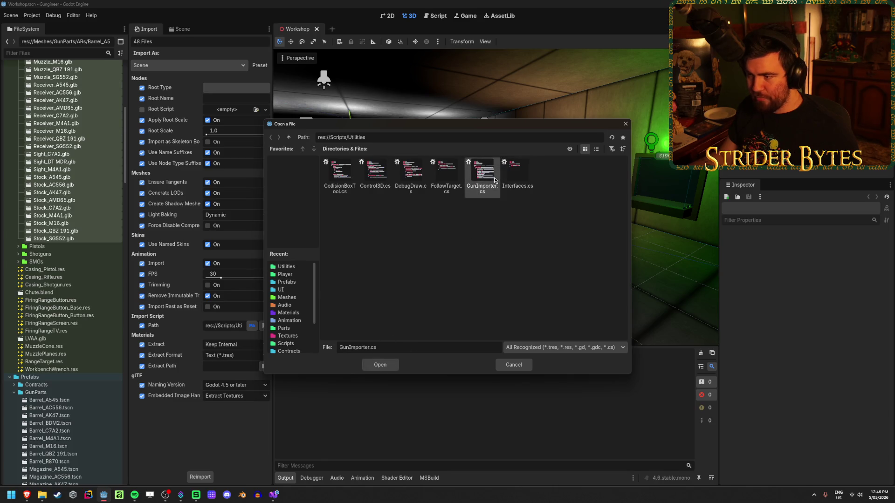
click(381, 365)
click(199, 477)
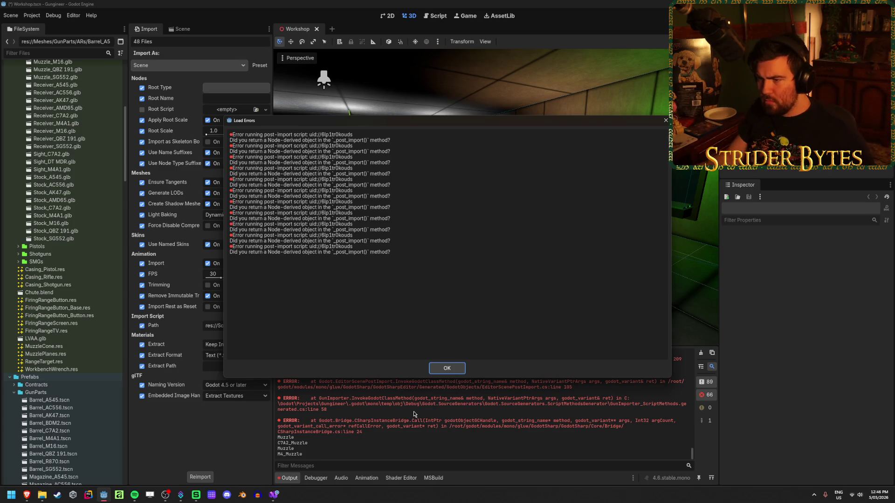
- Dismiss the load errors and bring up GunImporter.cs in Visual Studio
click(459, 370)
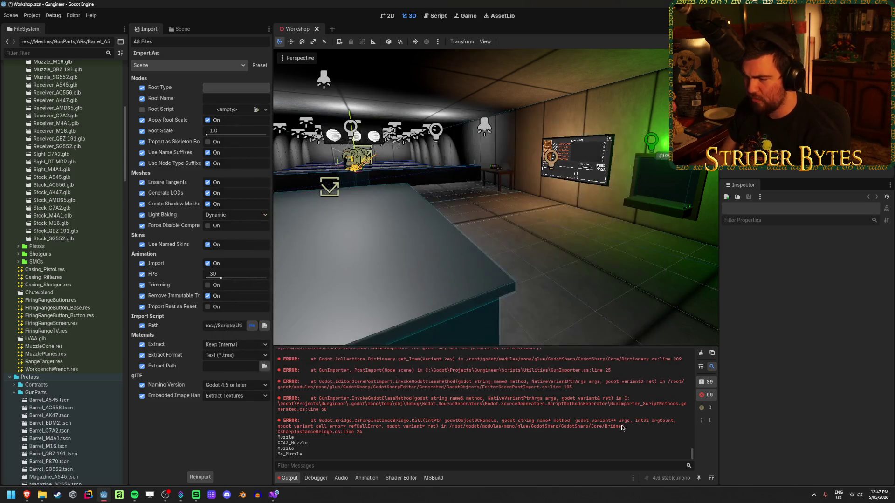
scroll(628, 422, up, 2)
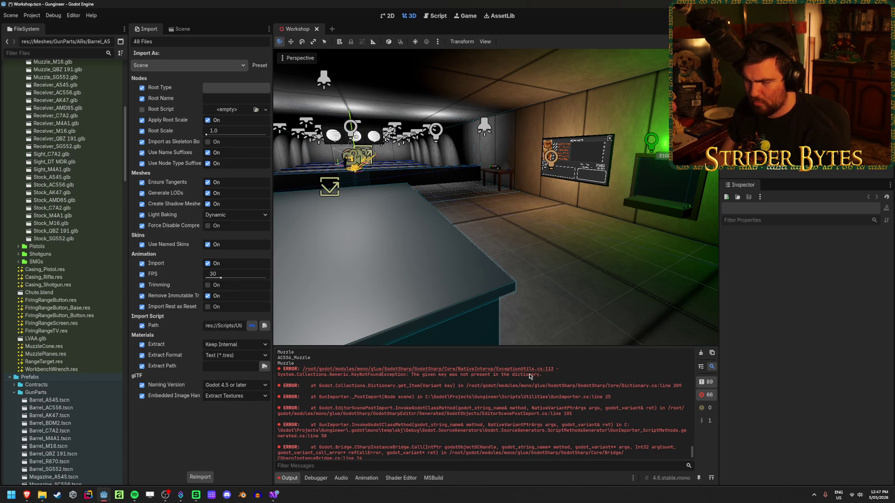
click(273, 496)
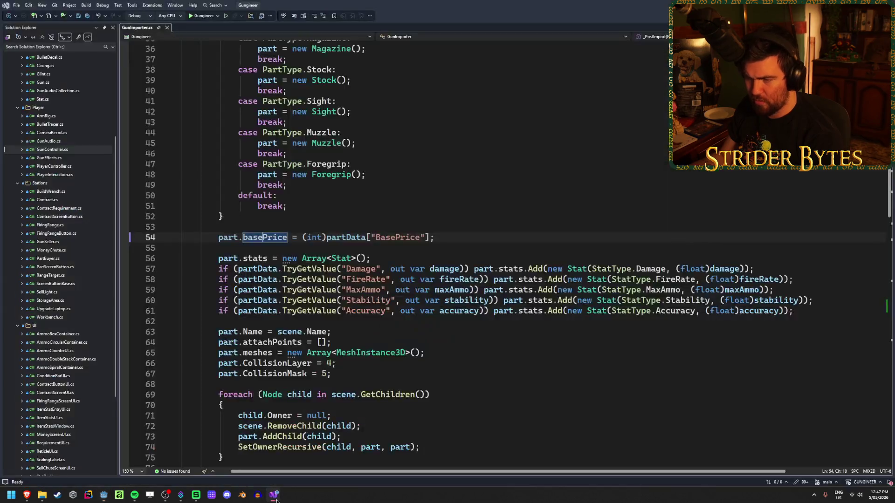
- Review the partData lookup on line 25 of GunImporter.cs, then return to Godot
scroll(301, 325, up, 12)
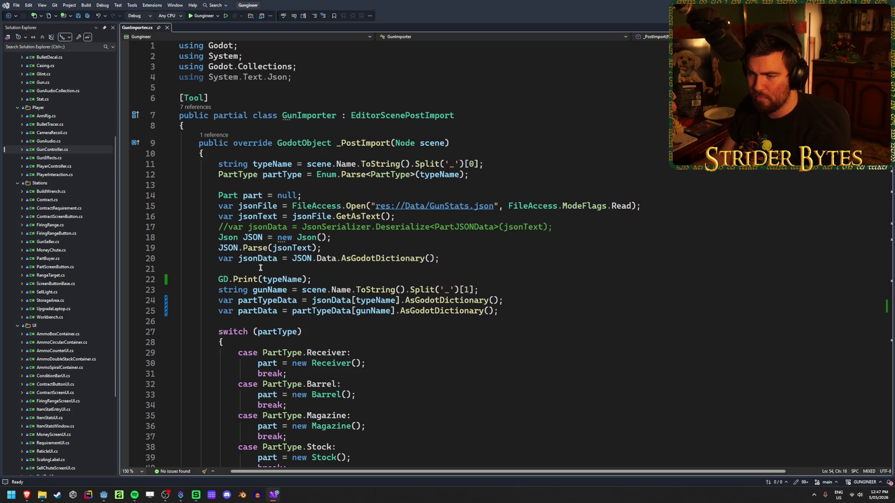
click(525, 307)
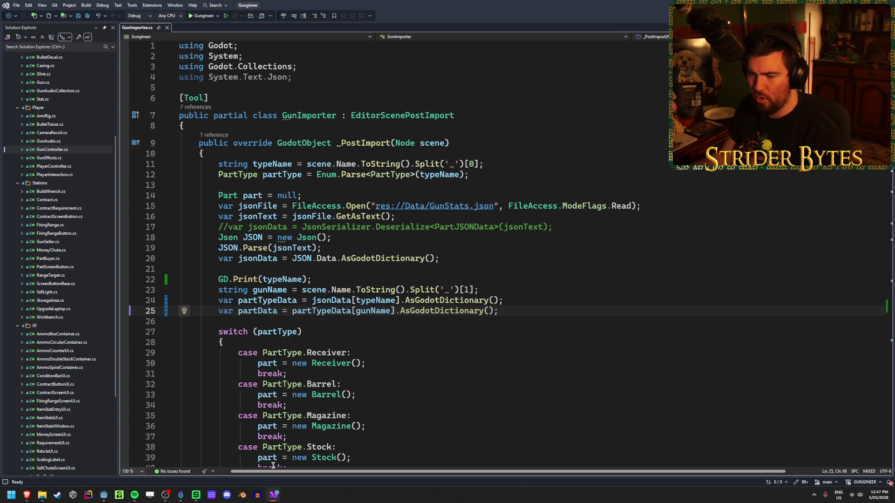
click(104, 495)
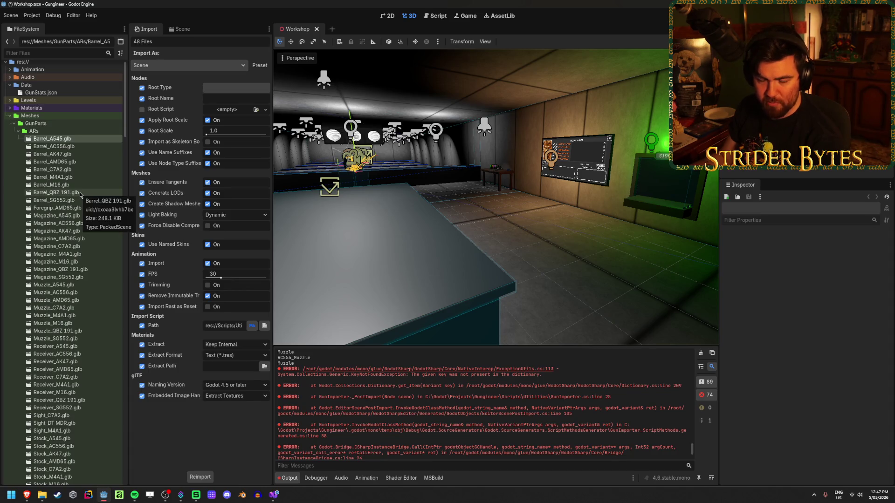
- Bring the GunStats spreadsheet forward and close the Export Complete message
scroll(80, 195, down, 3)
mouse_move(37, 497)
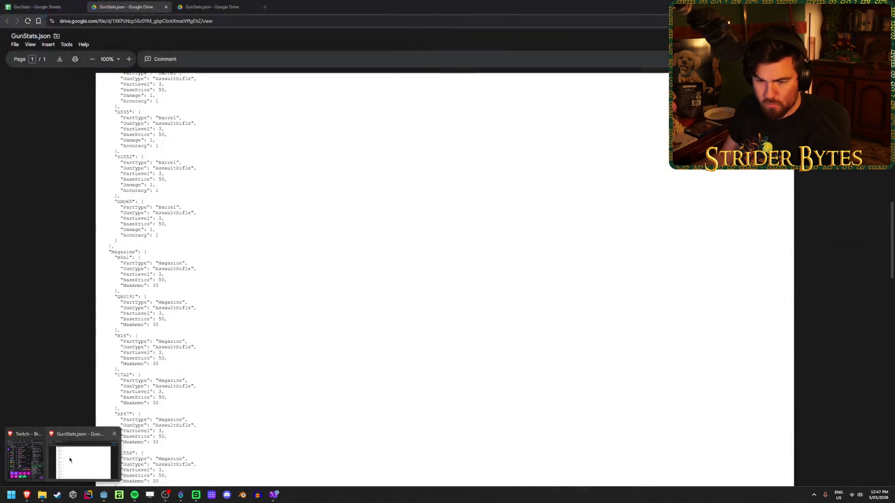
click(97, 466)
click(20, 4)
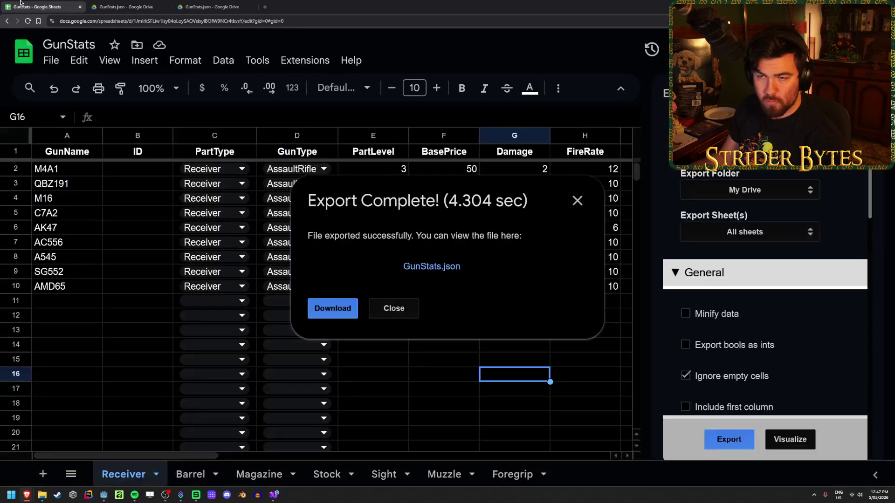
click(407, 307)
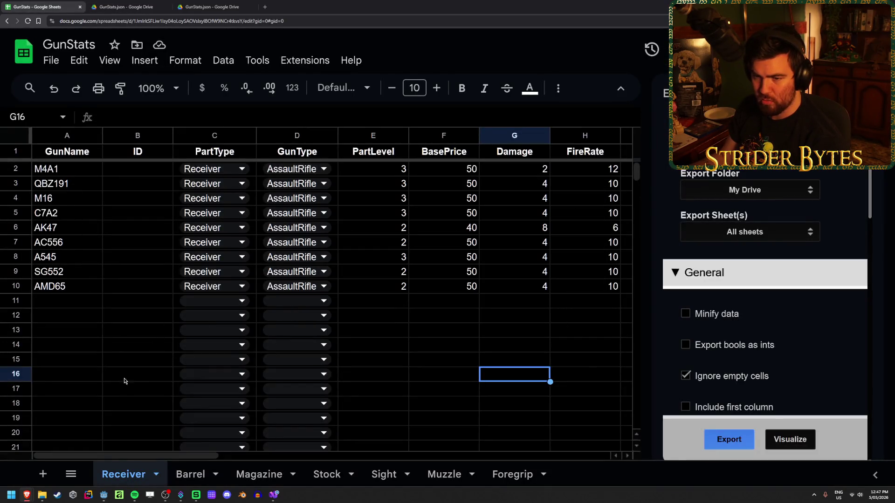
- Check the Barrel through Foregrip sheets, return to Receiver, and view GunStats.json in the Data folder
click(190, 475)
click(259, 475)
click(315, 477)
click(383, 476)
click(444, 475)
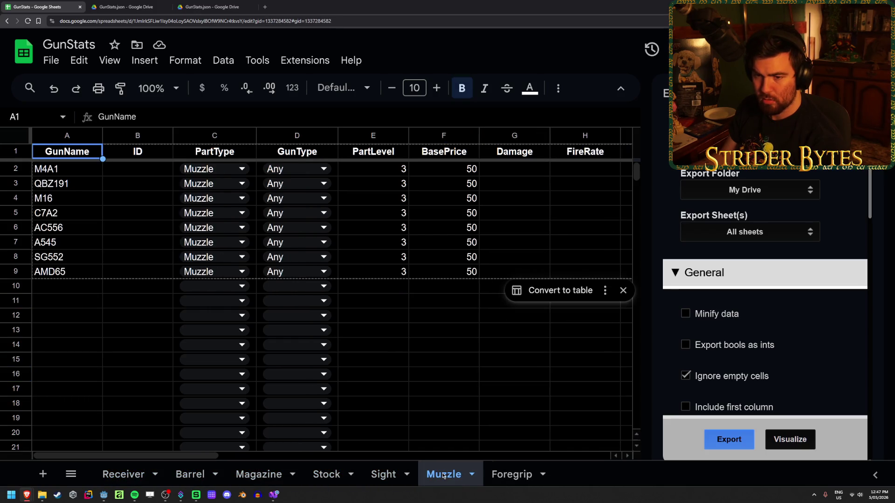
click(375, 316)
click(503, 474)
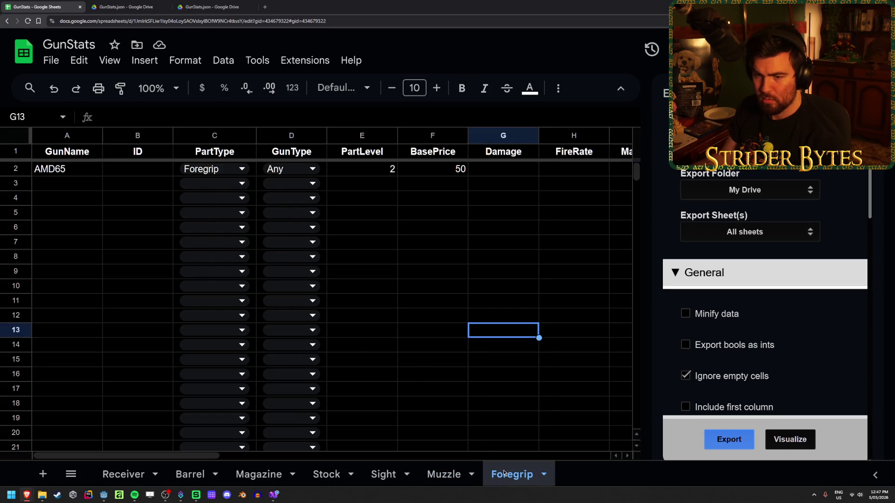
click(119, 474)
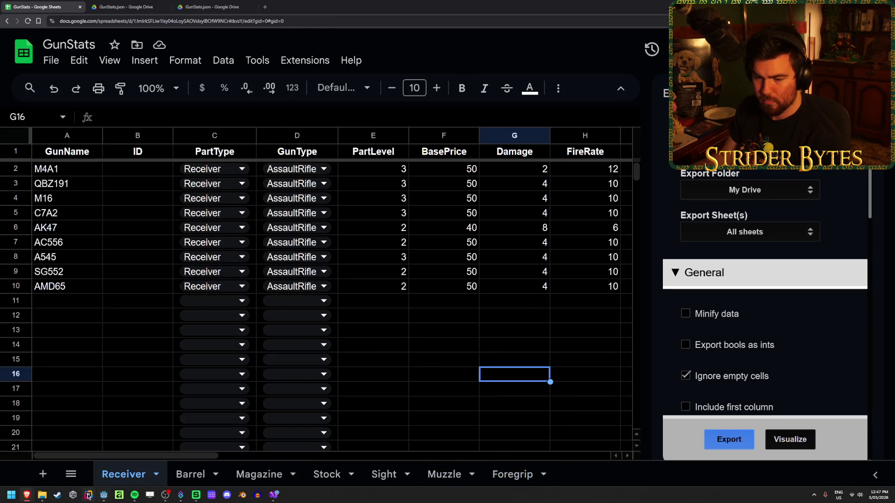
click(44, 496)
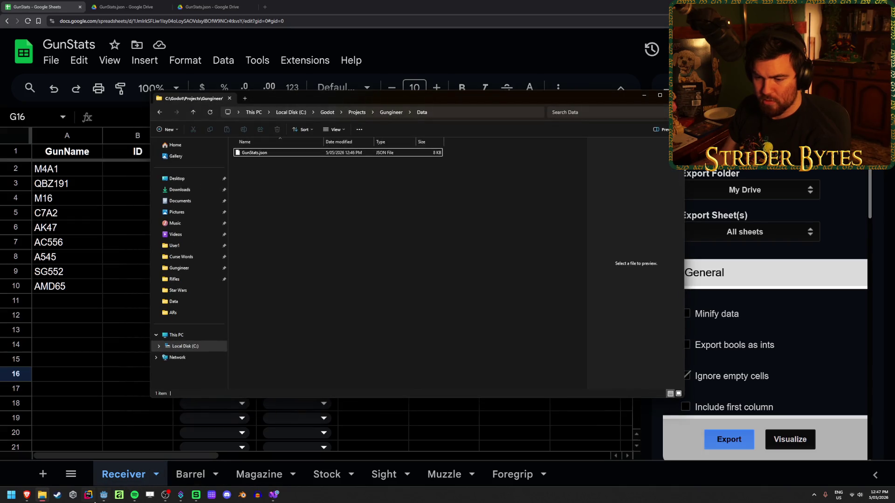
click(103, 495)
- Rename Muzzle_QBZ 191.glb and Magazine_QBZ 191.glb to drop the space (QBZ191)
key(F2)
key(BackSpace)
key(Return)
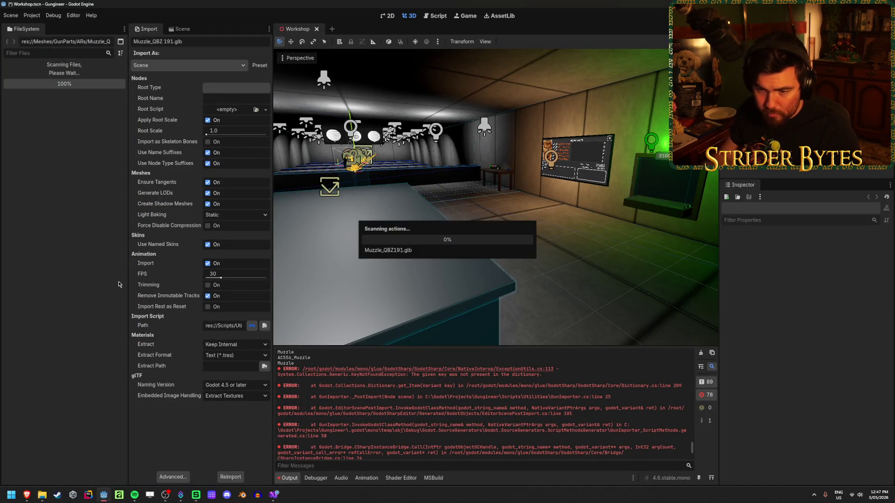
click(98, 217)
key(F2)
key(ctrl+Left)
key(BackSpace)
key(Return)
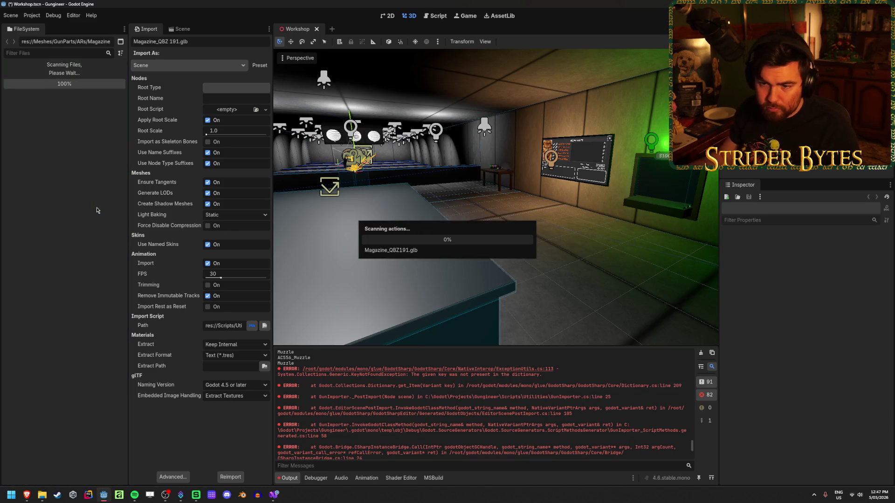
- Rename Barrel_QBZ 191.glb and Receiver_QBZ 191.glb to Barrel_QBZ191.glb and Receiver_QBZ191.glb
click(62, 141)
key(F2)
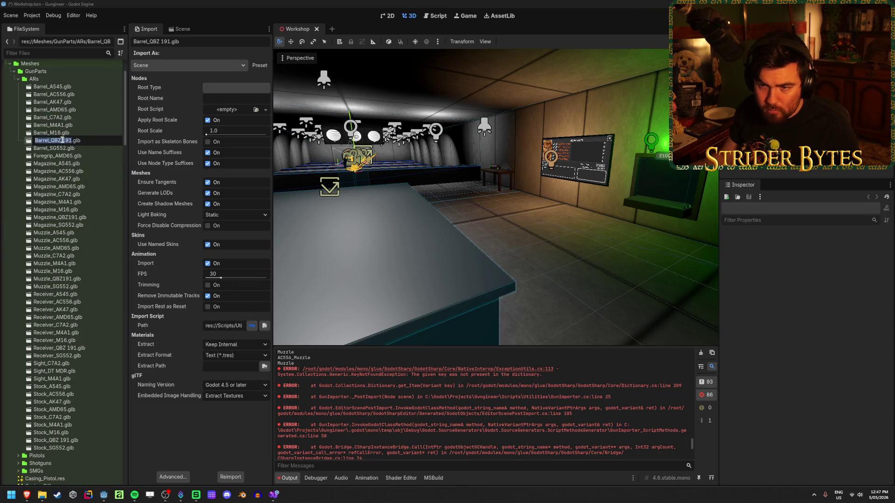
key(BackSpace)
key(Return)
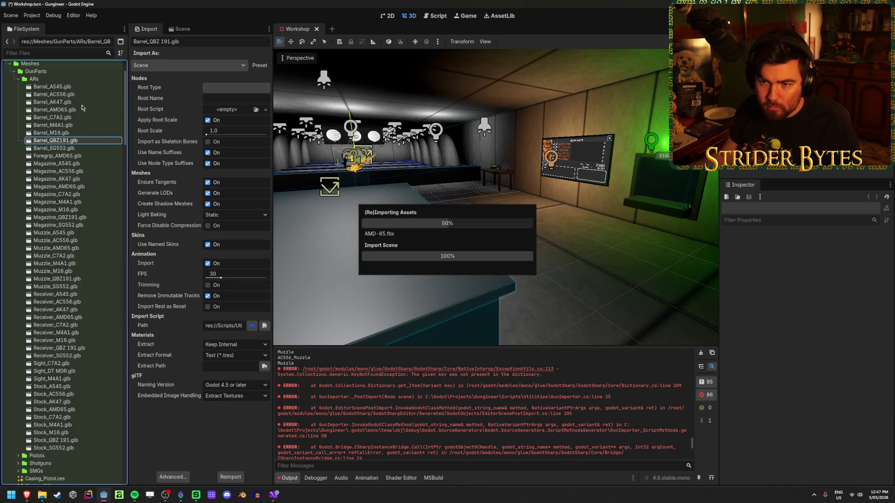
click(60, 348)
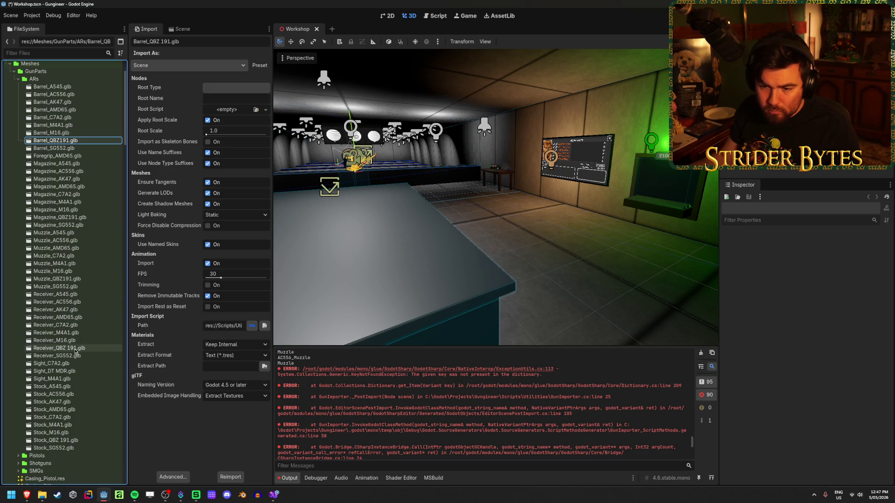
key(F2)
key(Return)
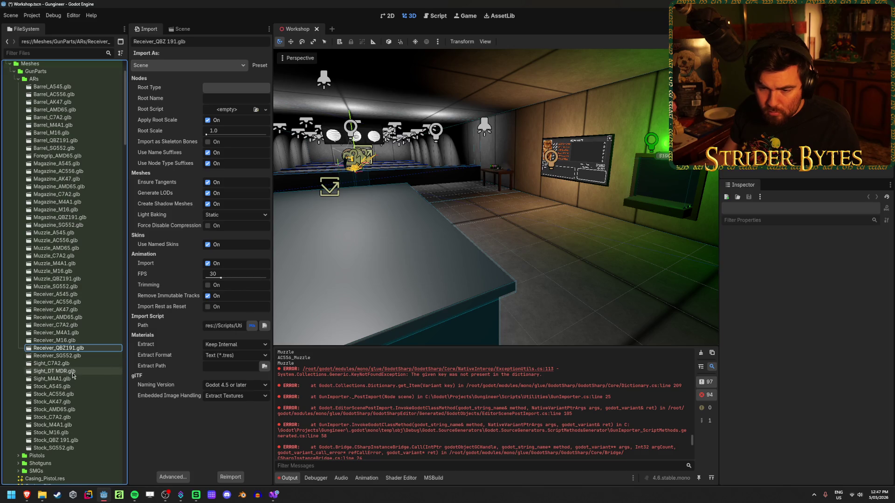
mouse_move(26, 497)
click(83, 471)
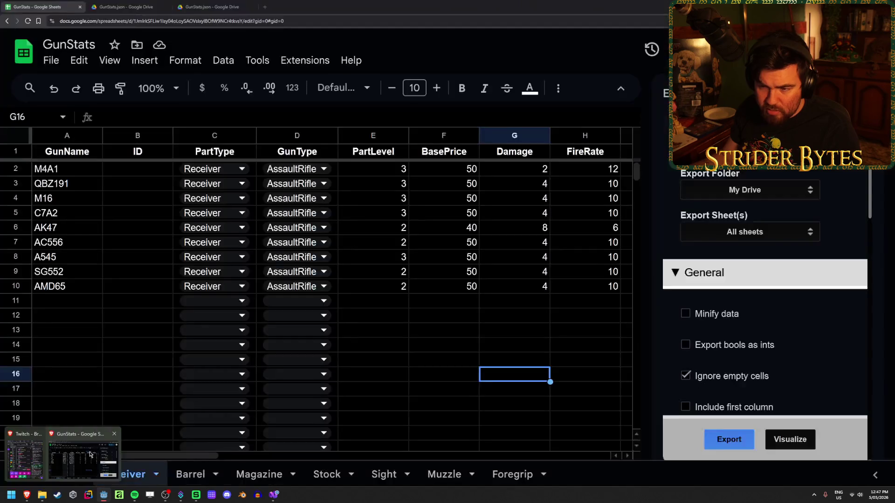
- Rename Sight_DT MDR.glb to Sight_DTMDR.glb in Godot and close the load errors
click(383, 474)
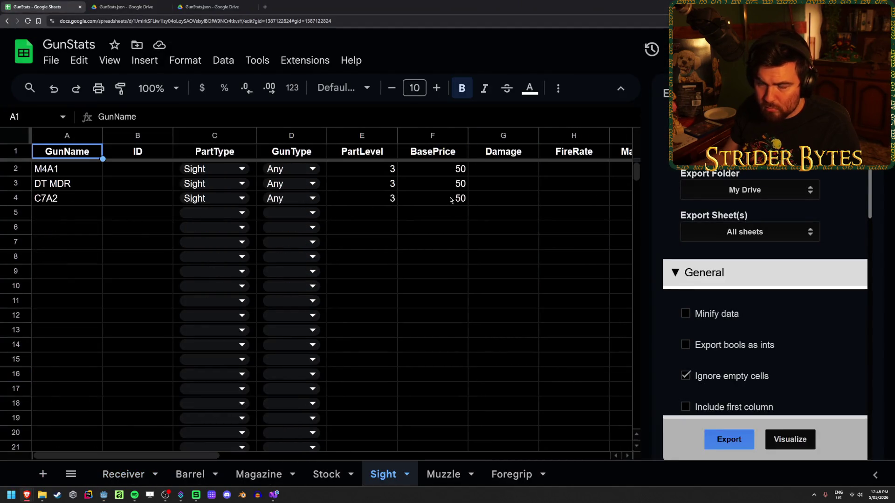
key(alt+Tab)
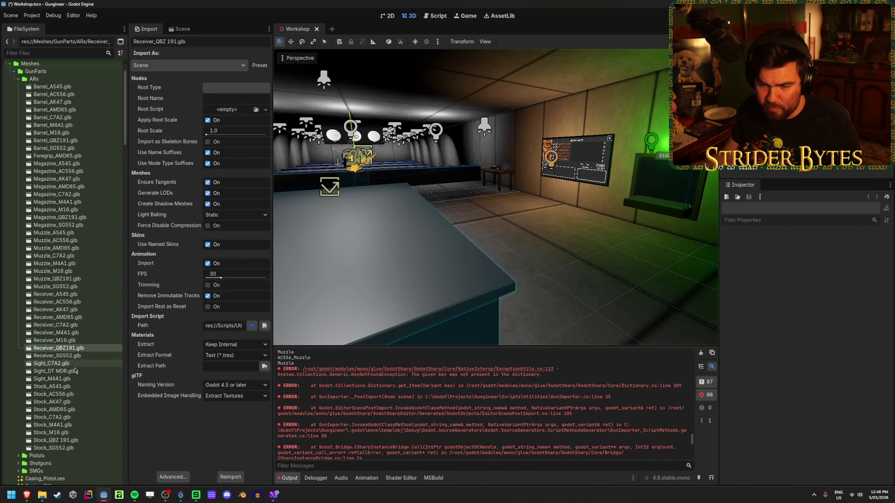
click(72, 371)
key(F2)
key(BackSpace)
key(Return)
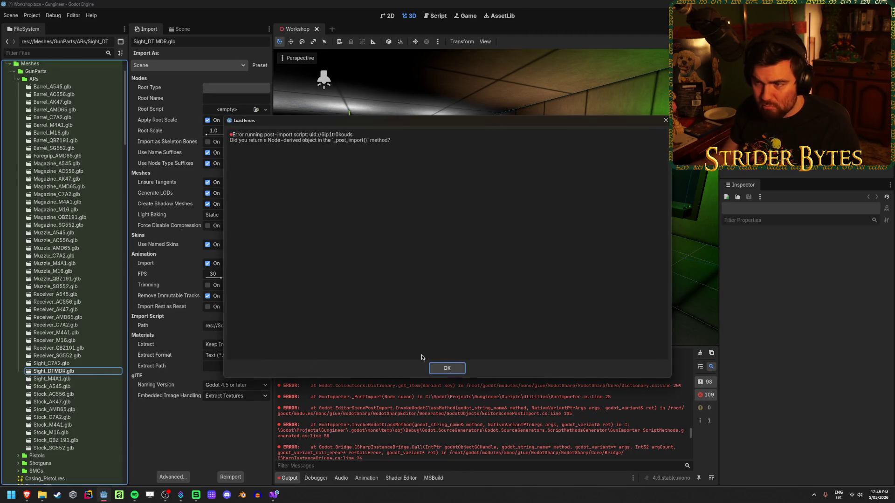
click(447, 369)
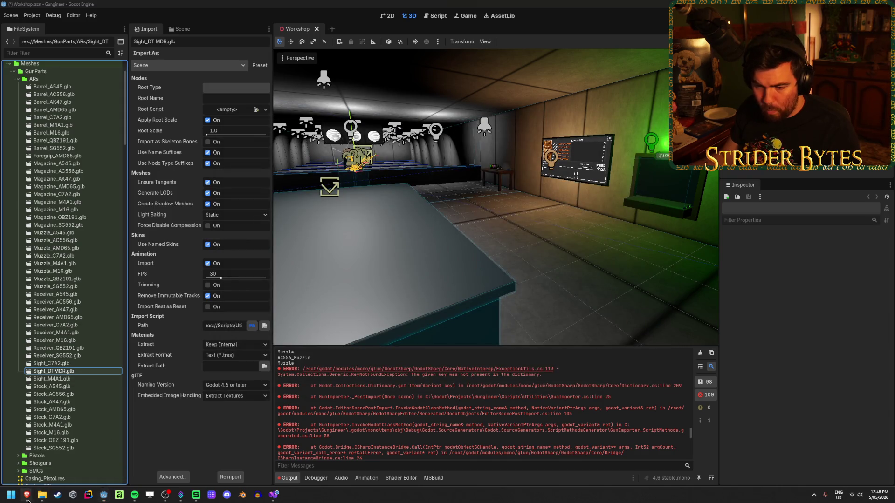
- Change the Sight sheet's A3 gun name from DT MDR to DTMDR
mouse_move(26, 495)
click(113, 452)
double_click(53, 183)
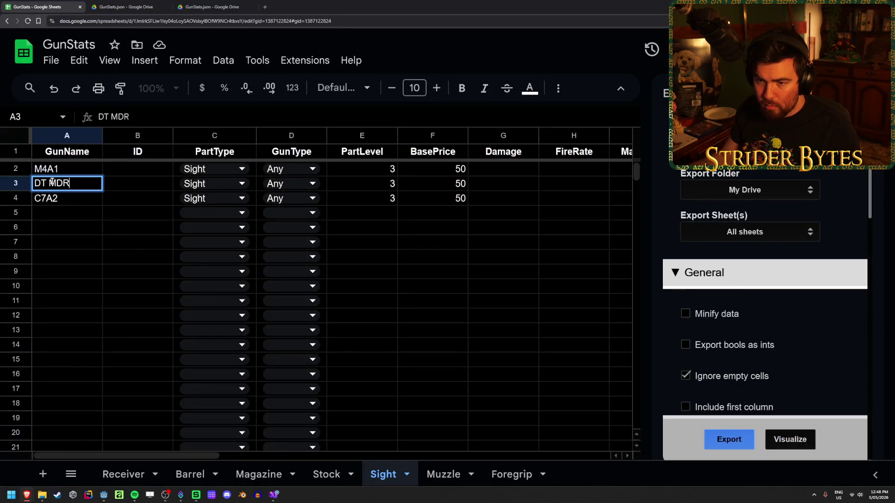
key(BackSpace)
key(Return)
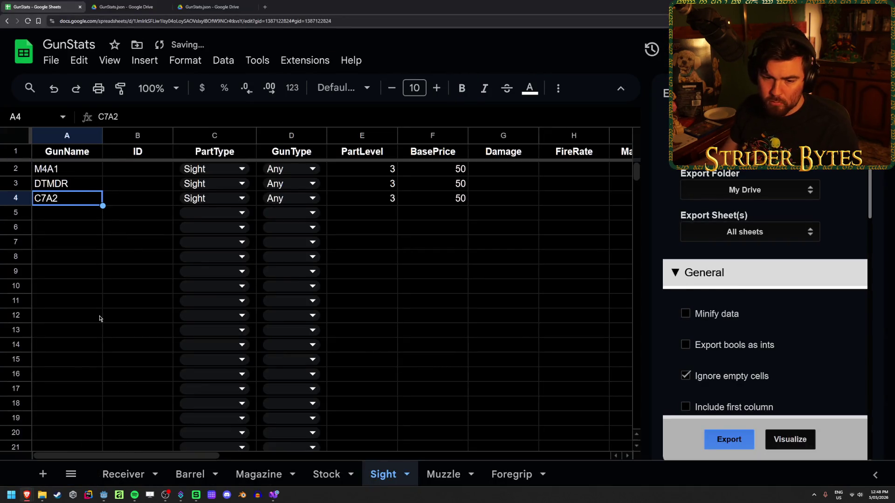
click(86, 282)
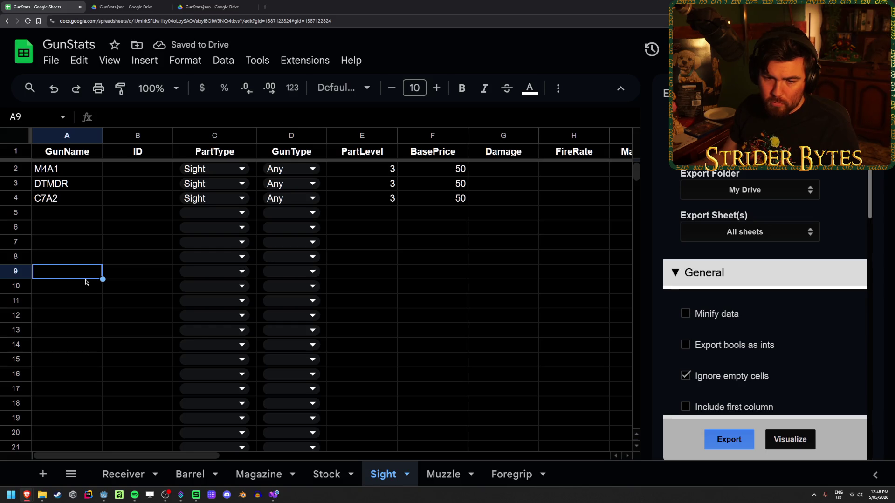
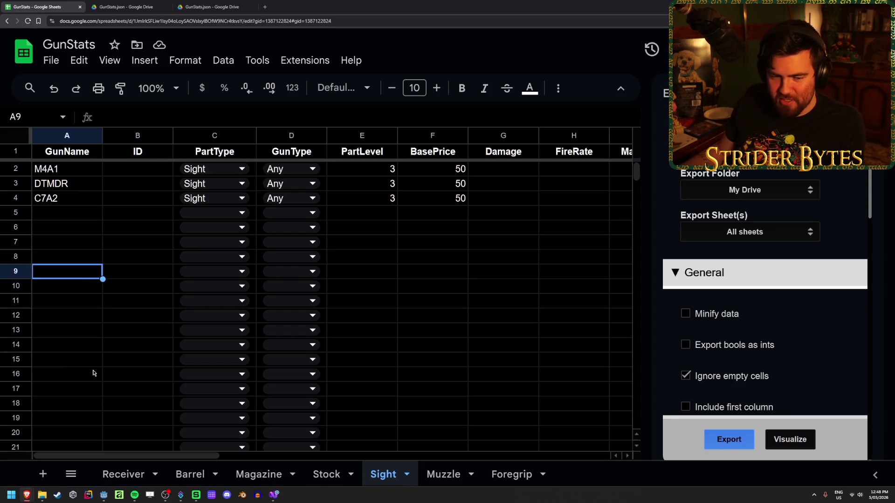
- Glance at the GunImporter script, then dismiss Godot's post-import error report
mouse_move(26, 495)
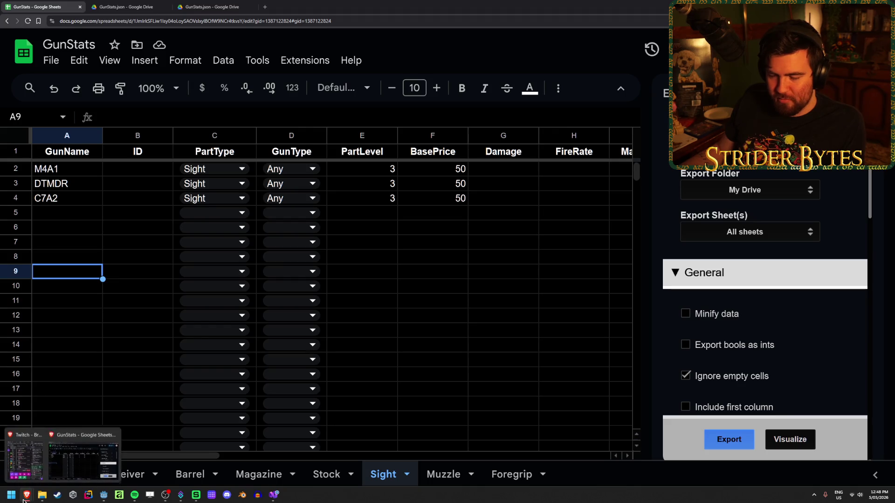
click(273, 495)
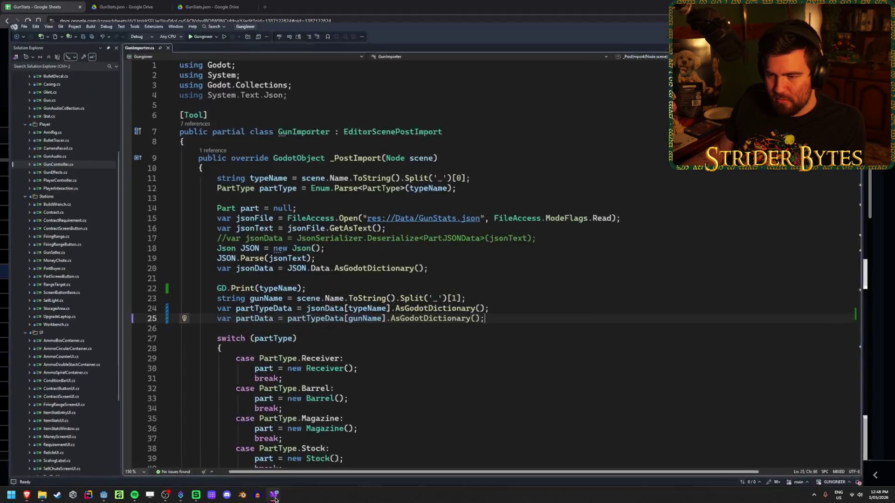
click(103, 495)
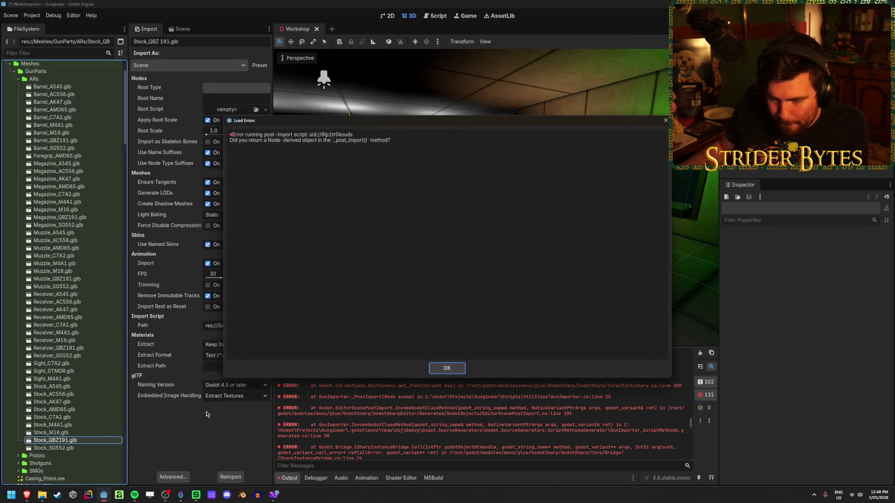
click(454, 371)
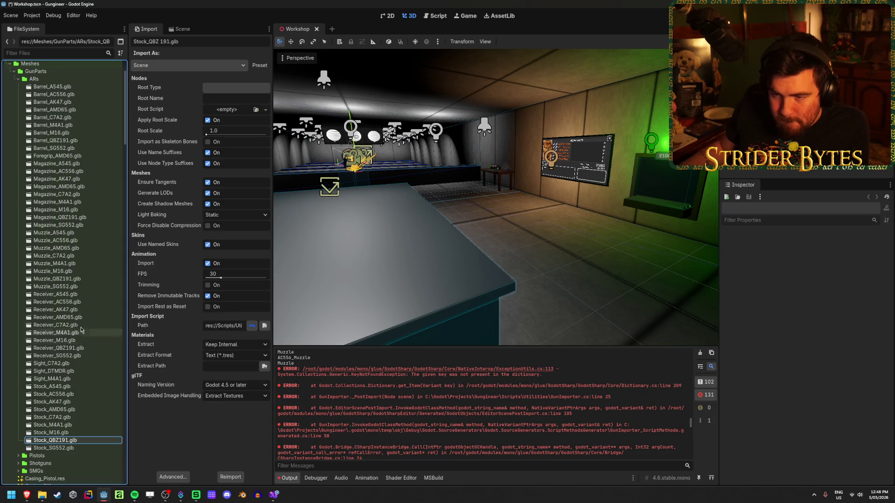
- Filter the FileSystem dock for 'qbz', then clear the filter to list all files
click(38, 52)
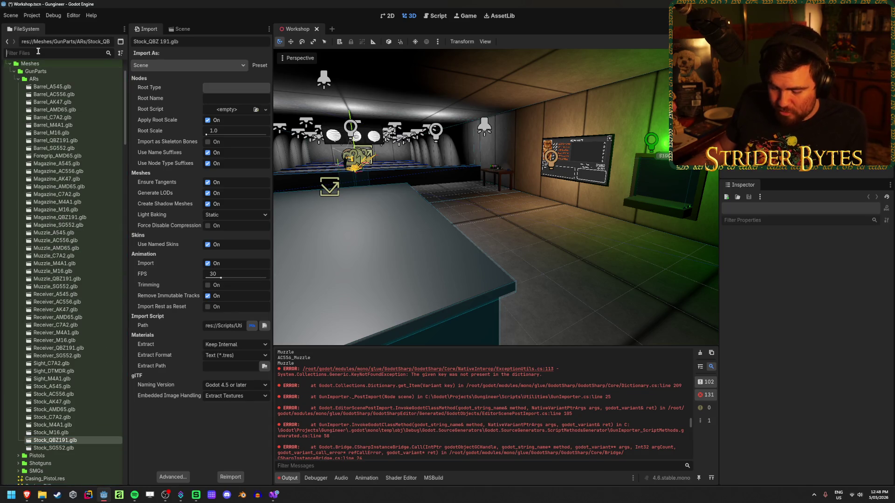
text(qbz)
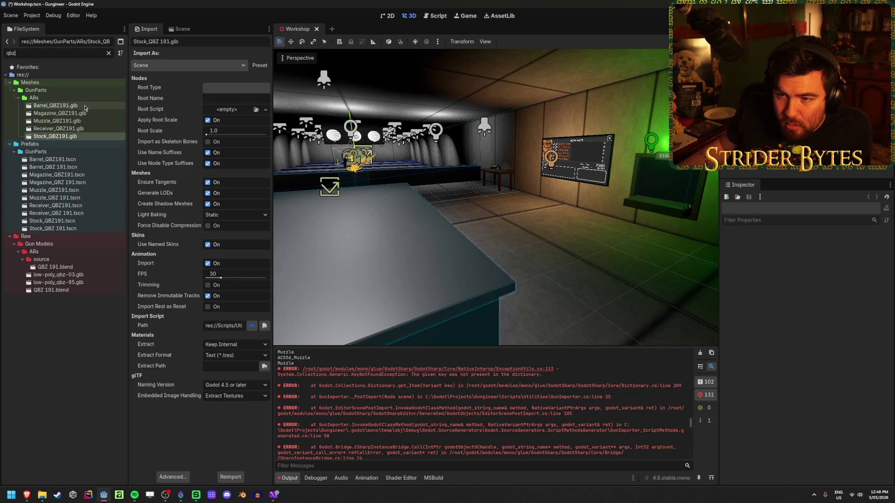
click(109, 54)
scroll(69, 243, down, 10)
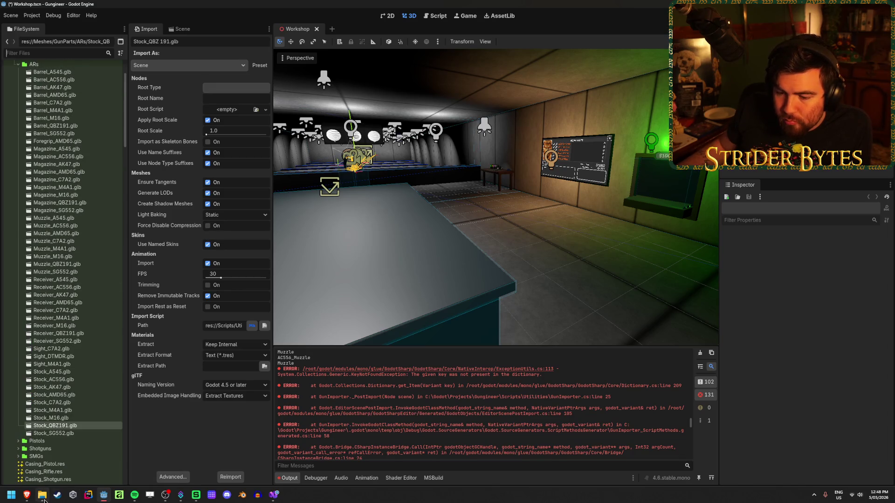
- Check the Magazine sheet of the GunStats spreadsheet
mouse_move(32, 501)
click(83, 468)
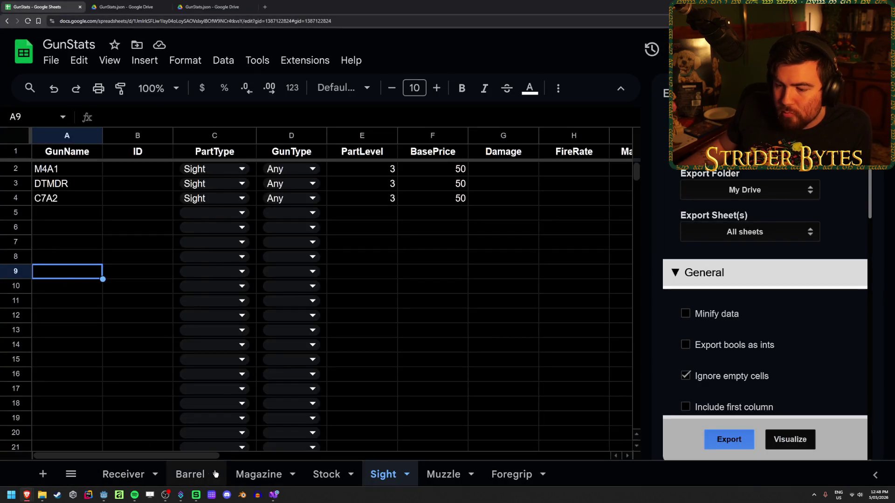
click(251, 474)
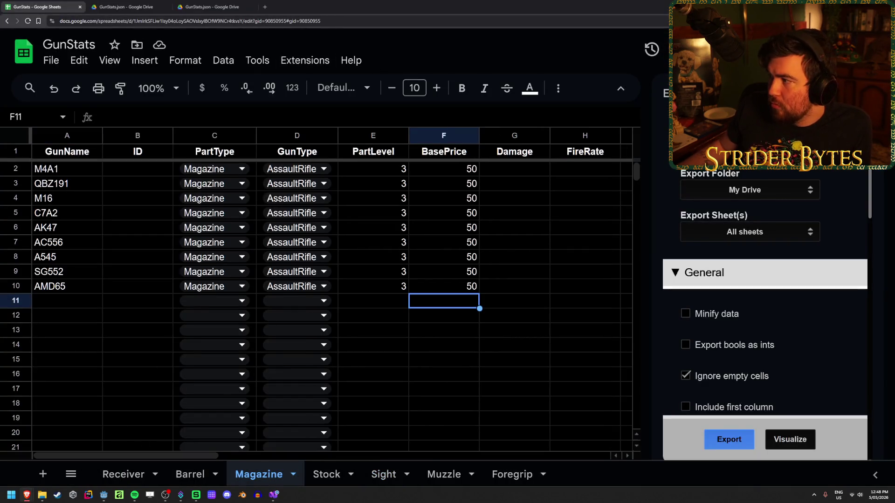
- Dismiss the Load Errors report in Godot and choose Save & Quit
click(103, 494)
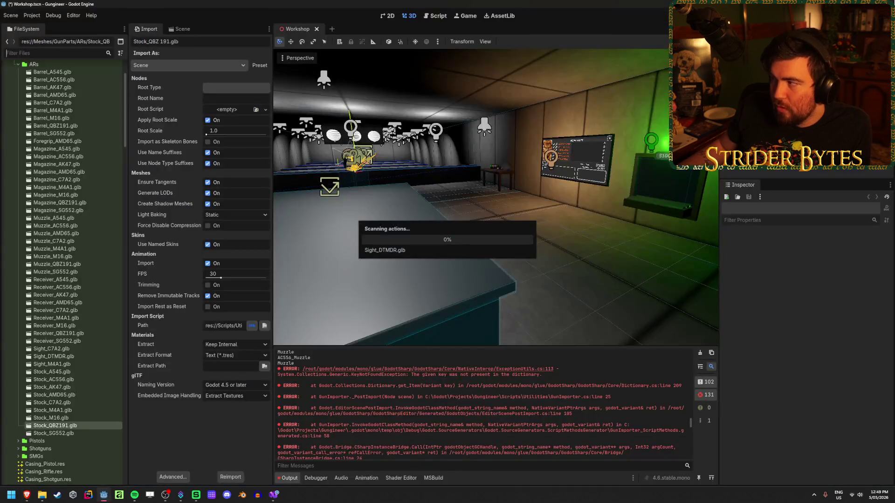
click(447, 368)
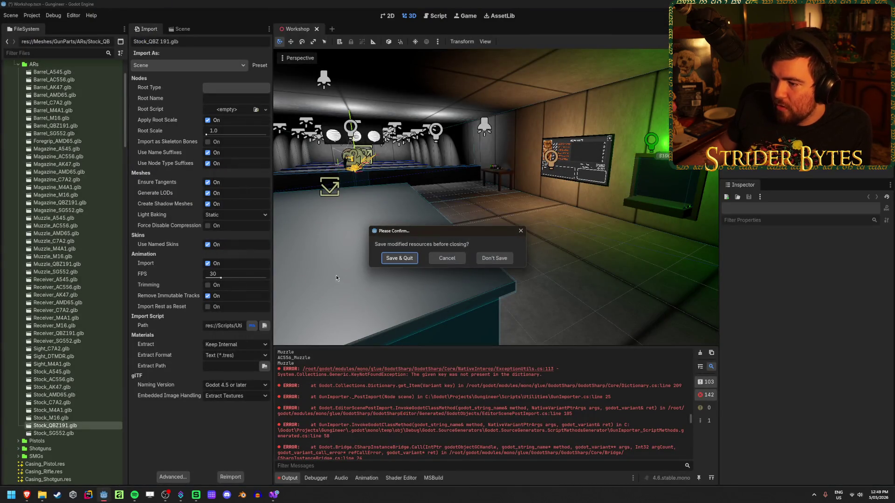
click(399, 258)
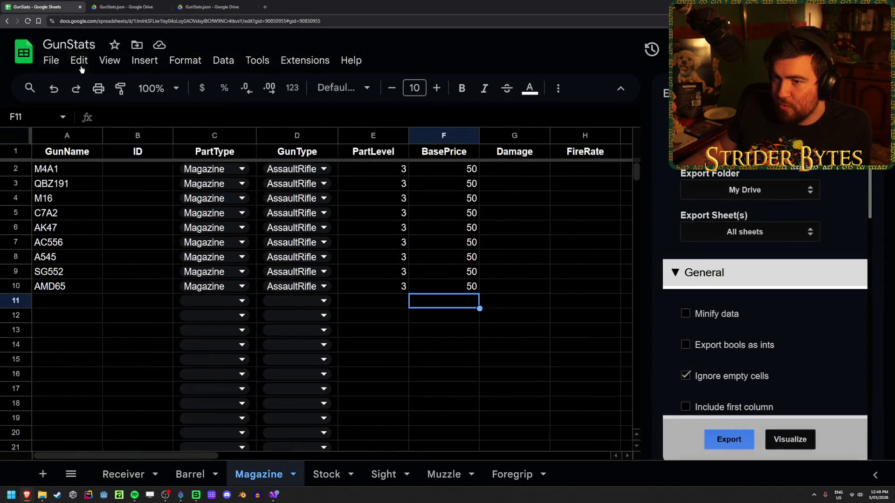
- Export all GunStats sheets as JSON from the Export Sheet Data sidebar
click(52, 63)
mouse_move(89, 235)
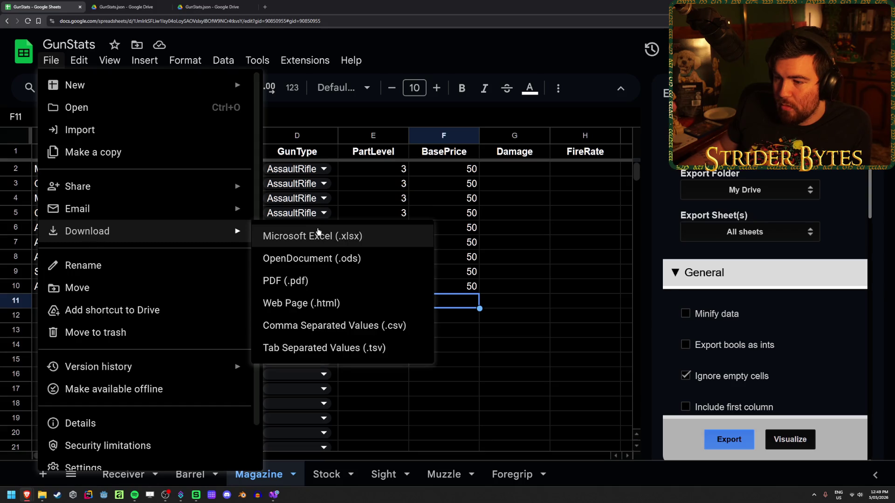
click(733, 446)
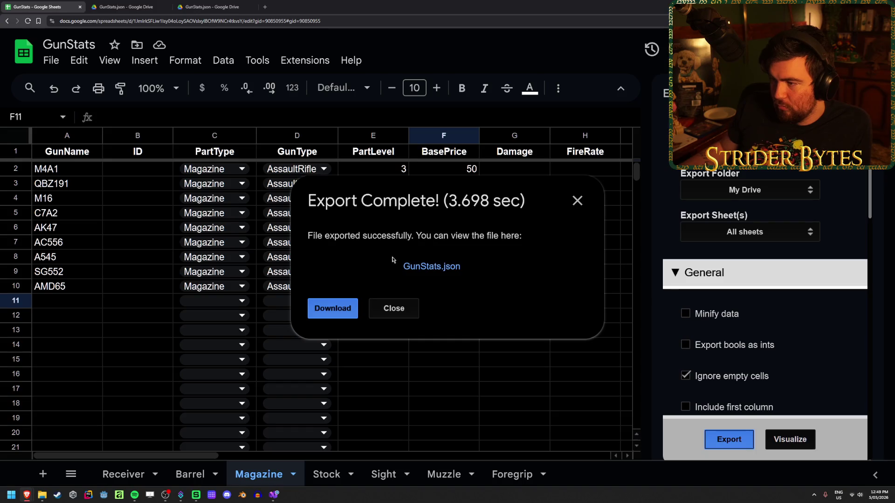
- Download GunStats.json into Gungineer/Data, overwriting the existing copy
click(335, 308)
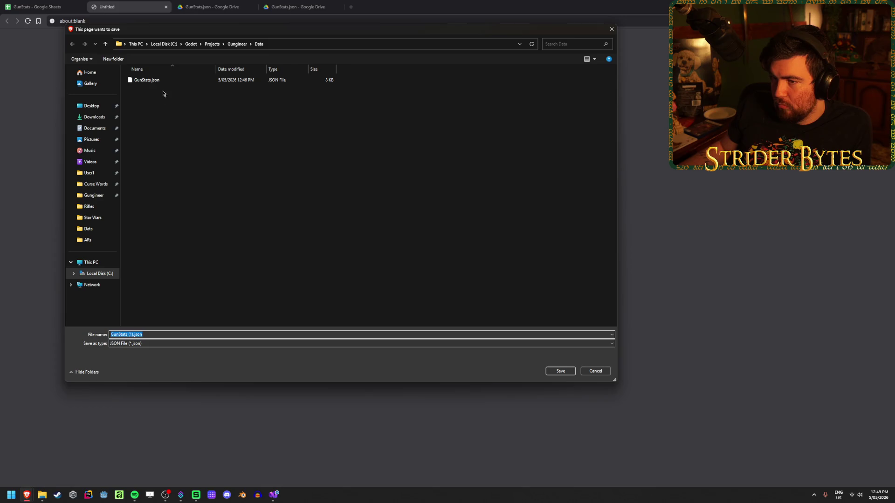
click(165, 81)
click(561, 371)
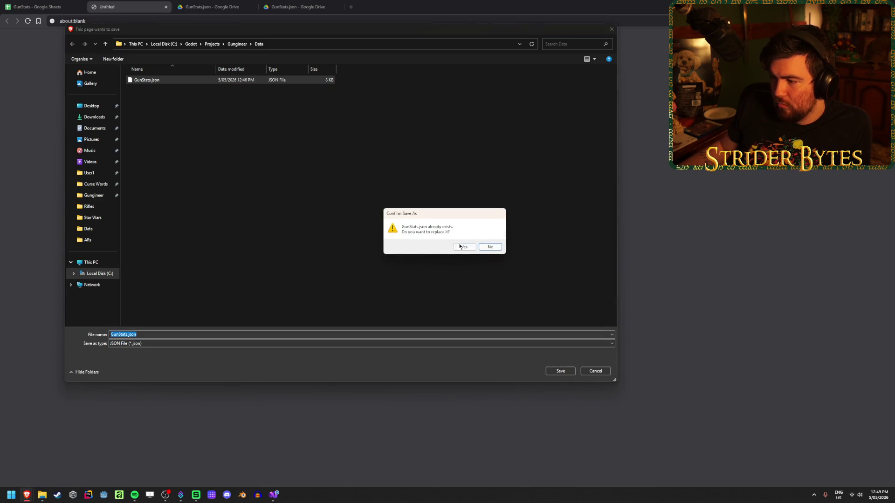
click(460, 246)
click(403, 317)
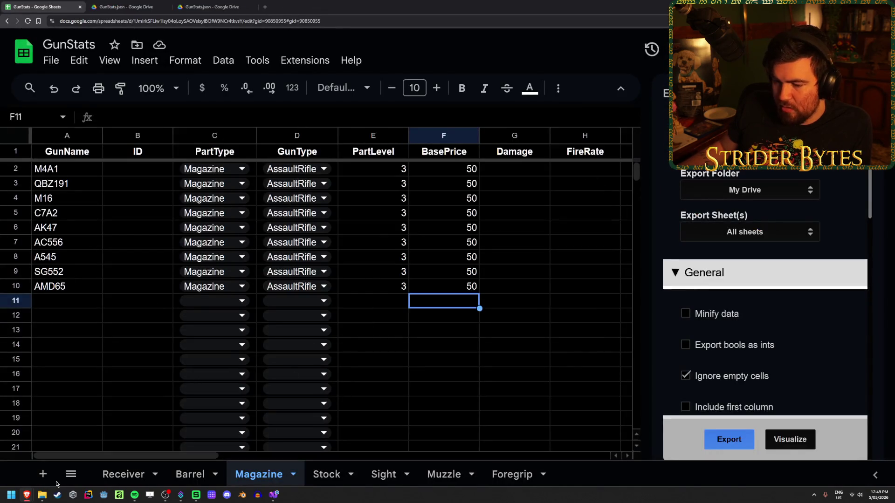
click(72, 308)
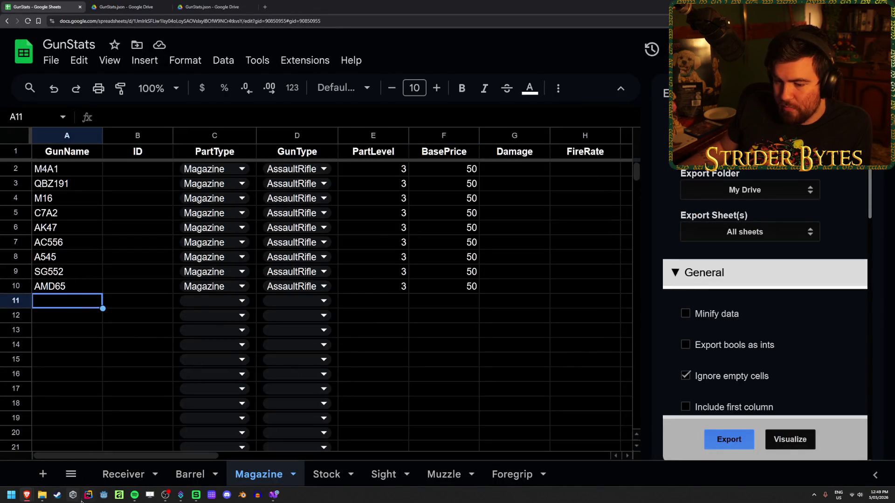
- Relaunch Godot and open the Gungineer project
click(108, 499)
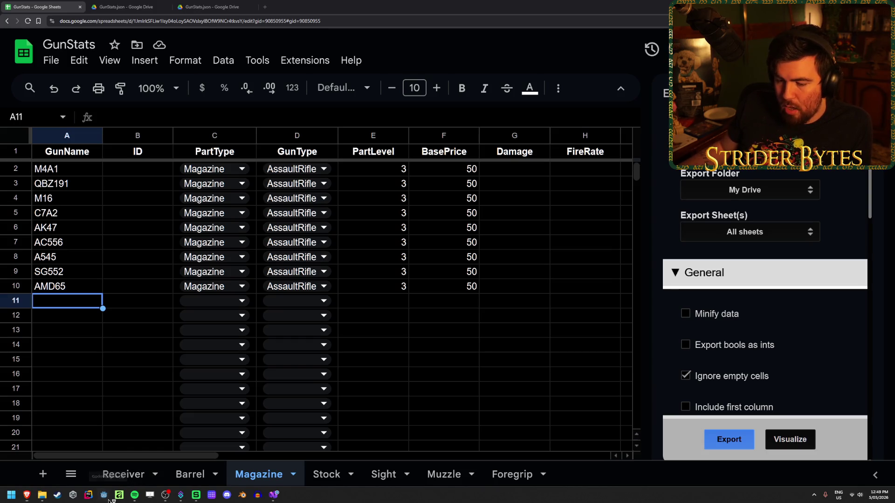
double_click(362, 144)
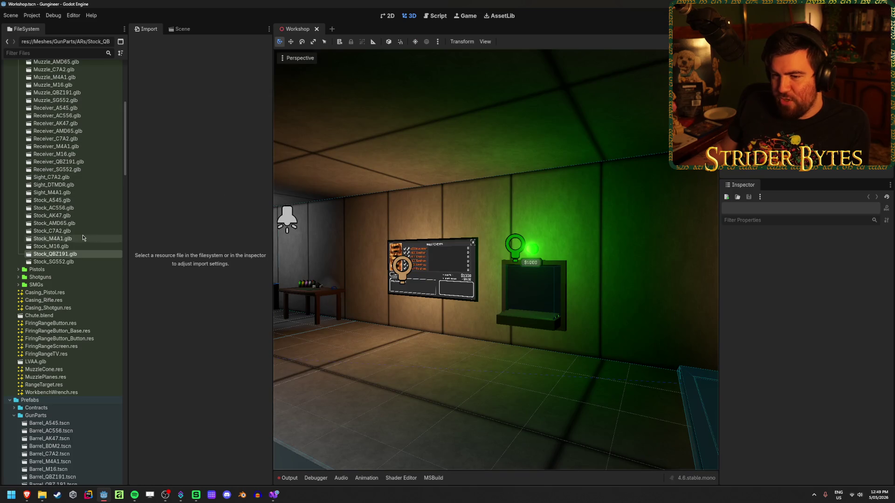
scroll(69, 278, up, 3)
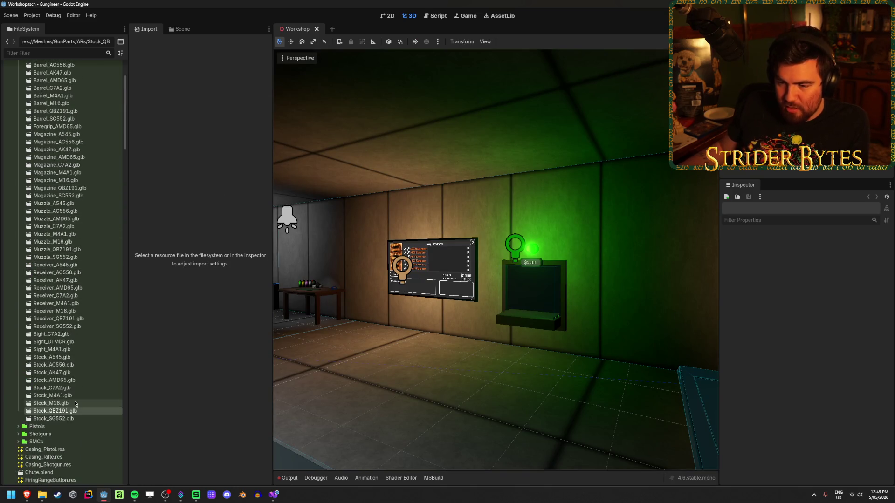
- Select all 48 gun-part .glb files in FileSystem and reimport them
click(67, 372)
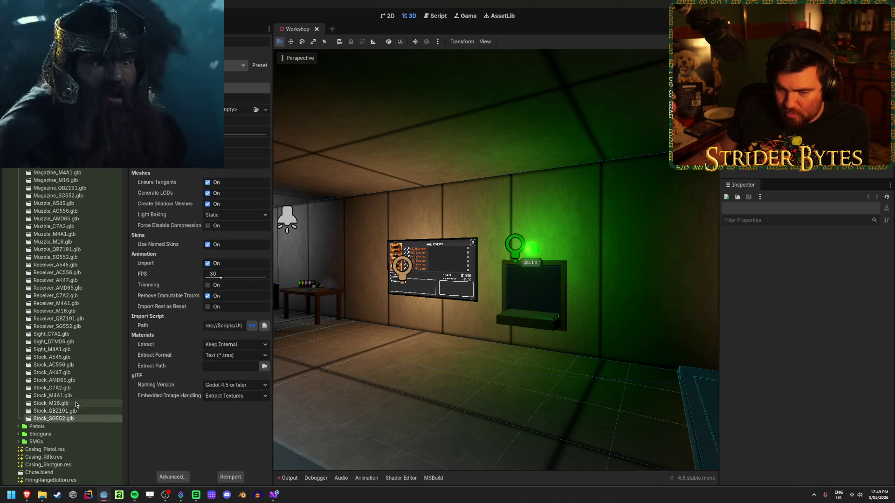
scroll(67, 201, up, 2)
shift+click(67, 203)
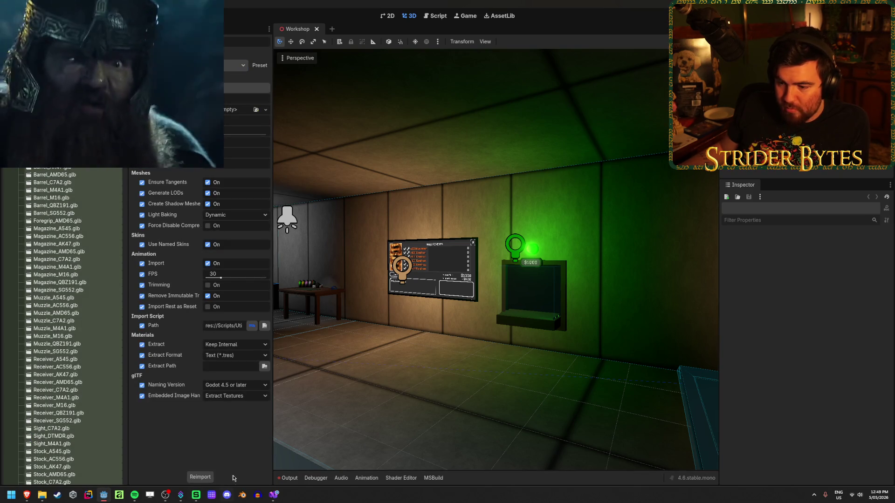
click(196, 479)
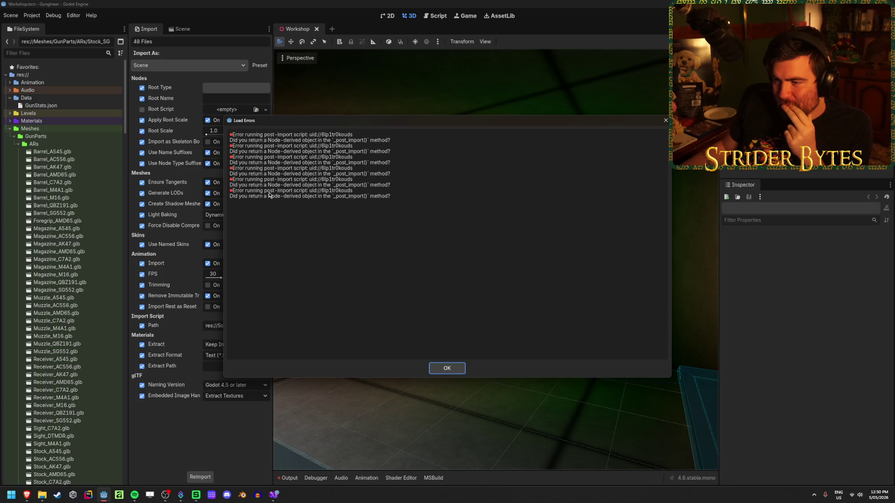
- Dismiss the import error report and review the KeyNotFound errors in the Output log
click(446, 368)
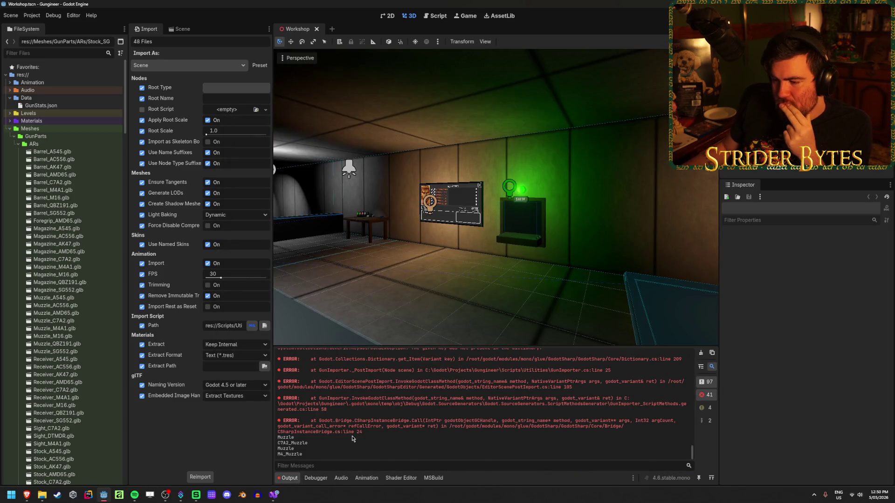
scroll(380, 429, up, 5)
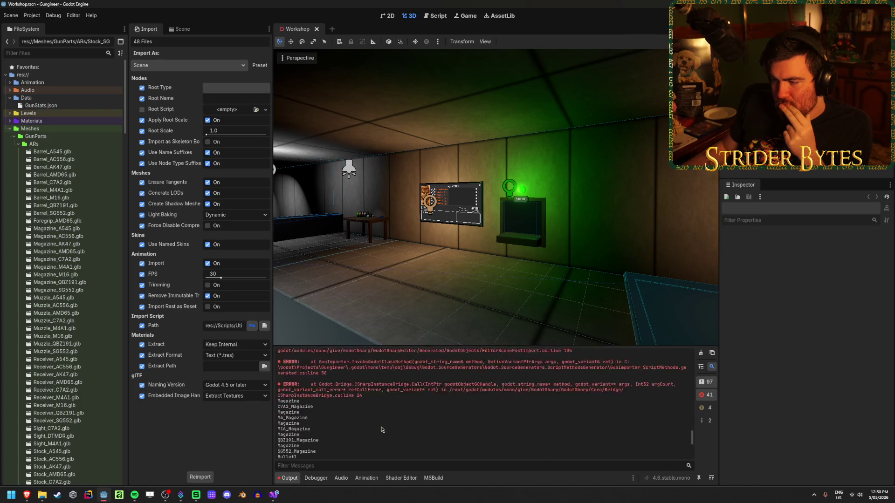
scroll(381, 432, up, 10)
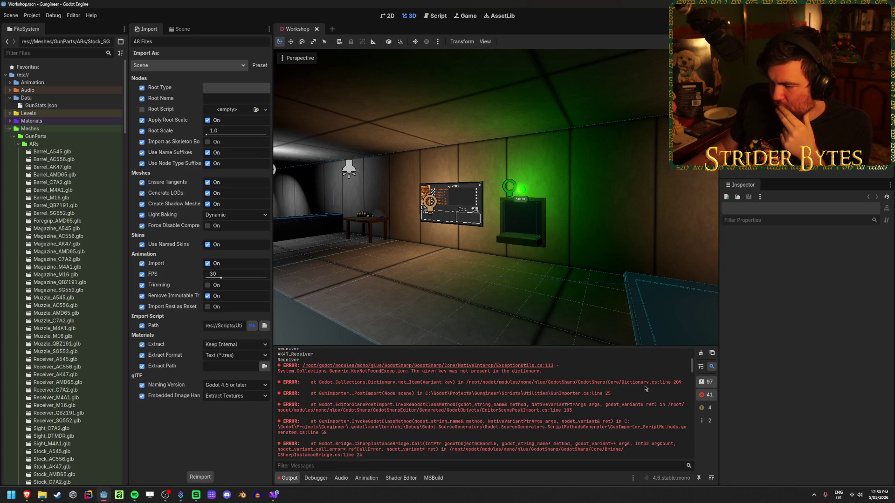
scroll(645, 388, up, 1)
scroll(324, 377, up, 1)
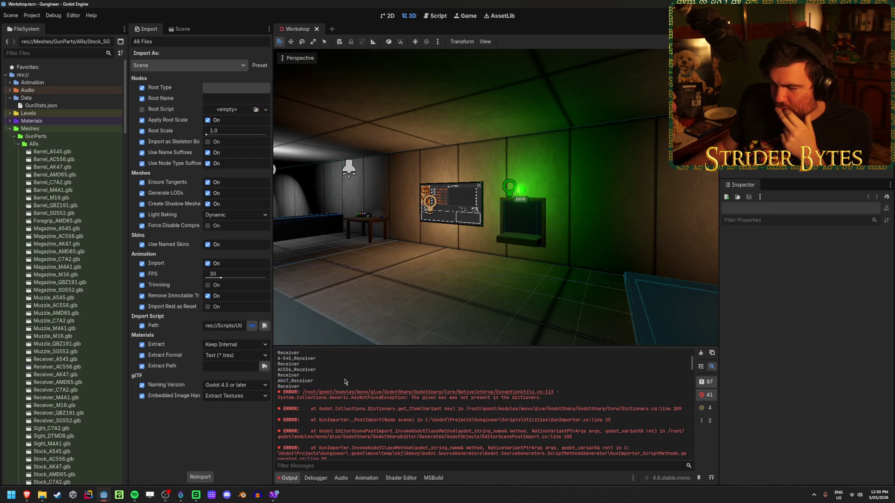
scroll(345, 382, down, 5)
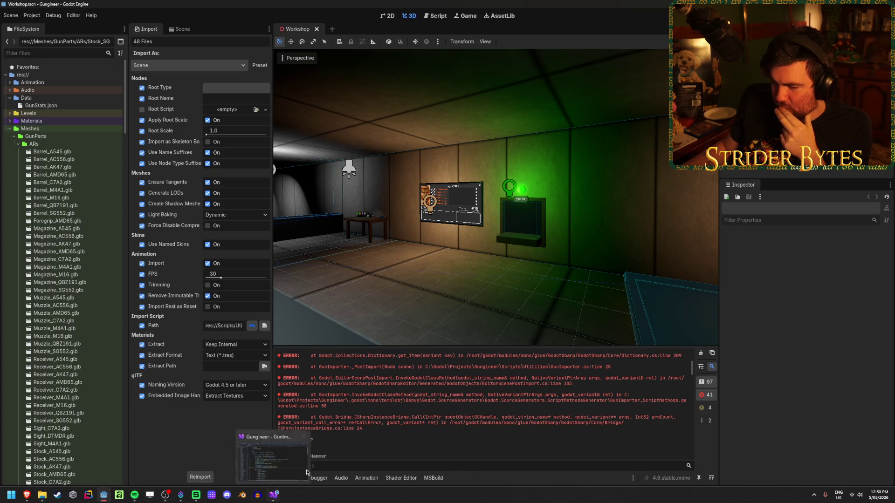
- Open GunImporter.cs in Visual Studio at the gunName lookup on line 25
scroll(419, 424, up, 2)
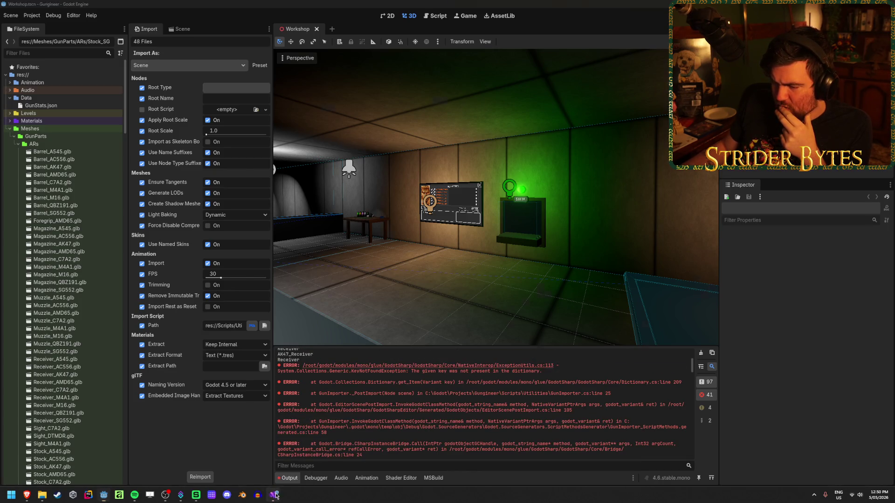
click(275, 495)
click(366, 311)
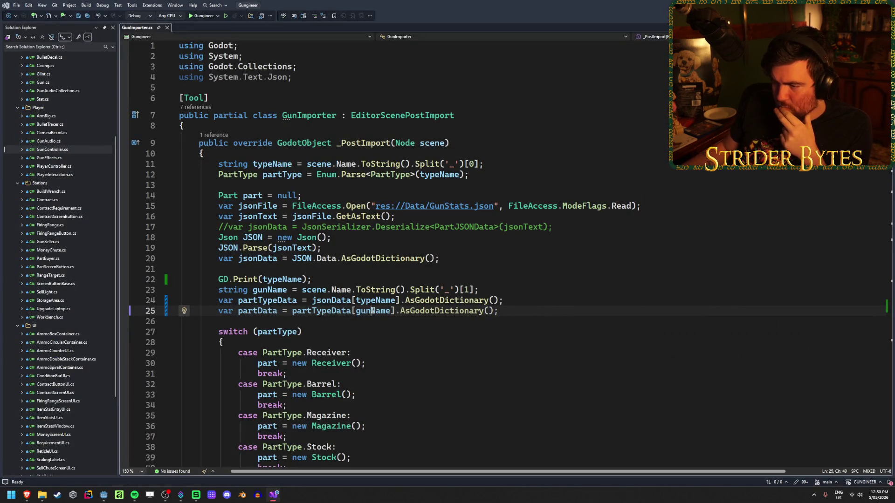
- Review the typeName print on line 22 of GunImporter.cs
mouse_move(26, 494)
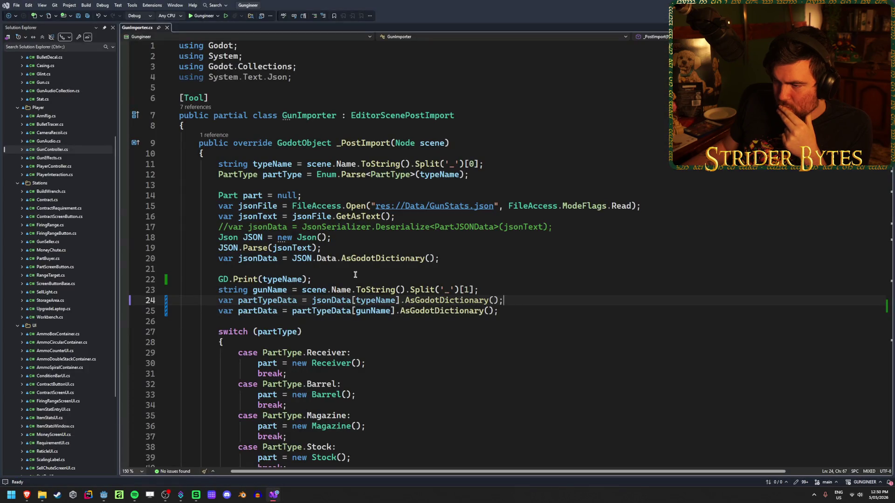
click(350, 278)
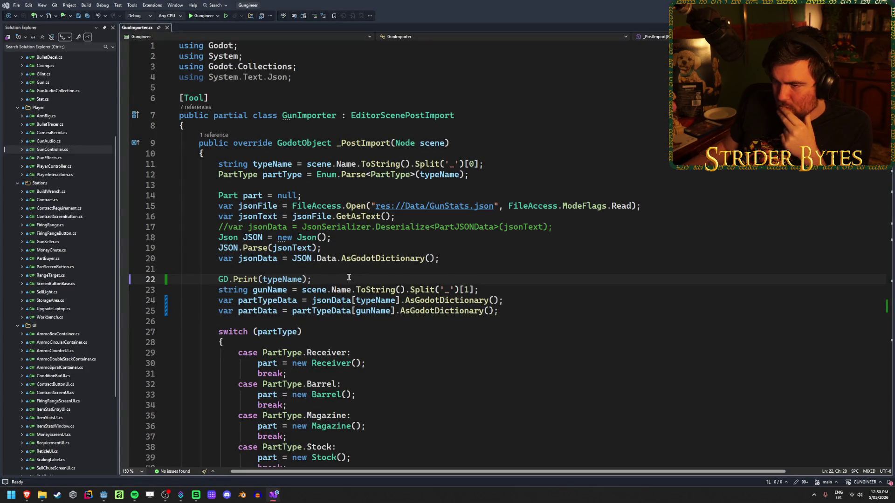
scroll(355, 281, down, 16)
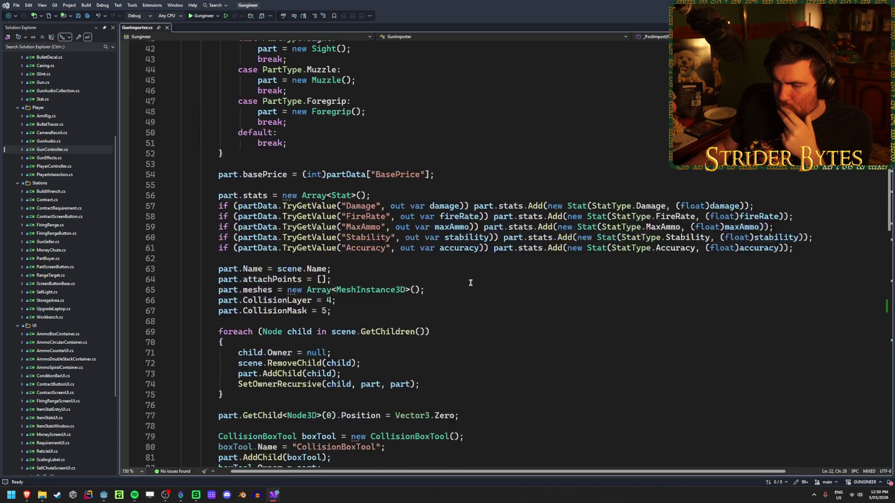
scroll(470, 283, down, 12)
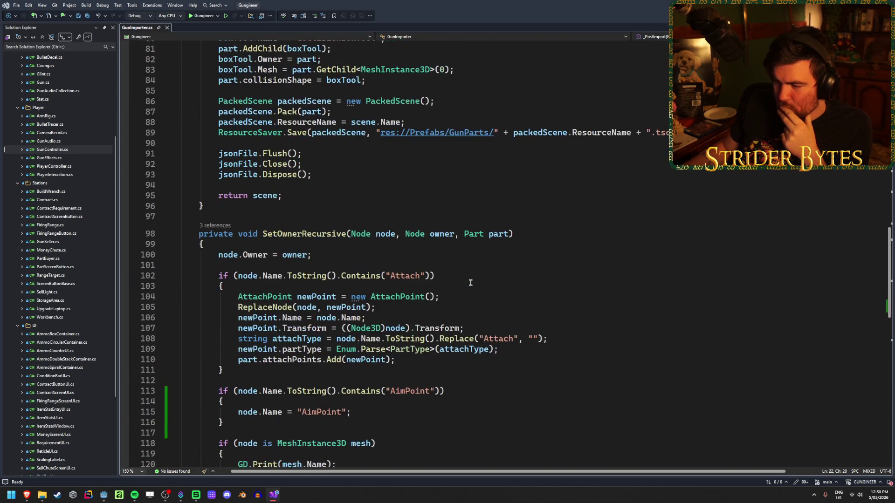
scroll(470, 283, down, 3)
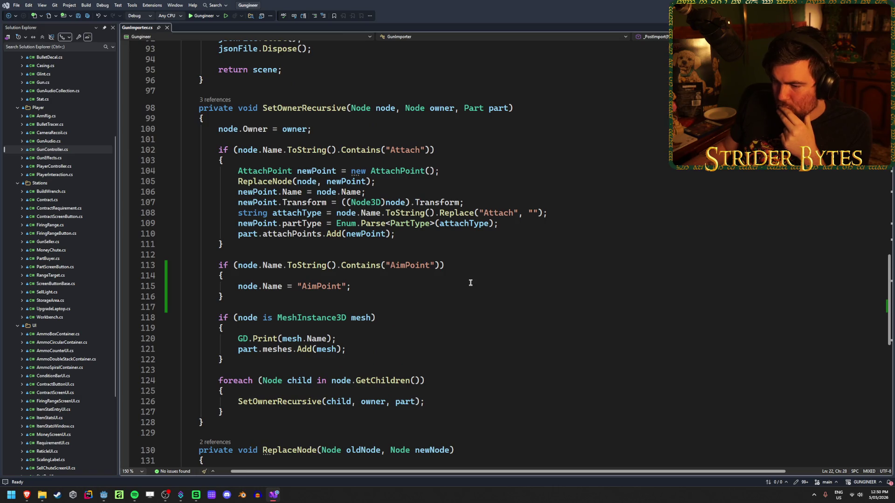
- Check the mesh name print on line 120 and save GunImporter.cs
click(368, 340)
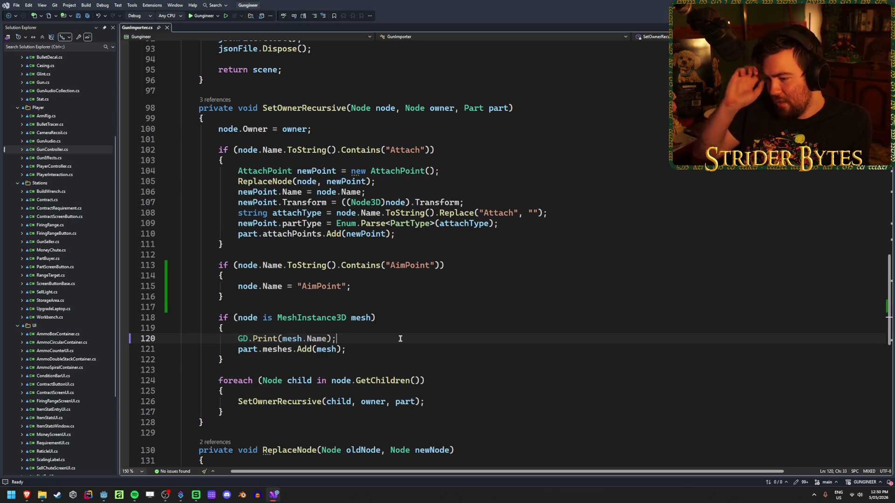
scroll(400, 339, down, 4)
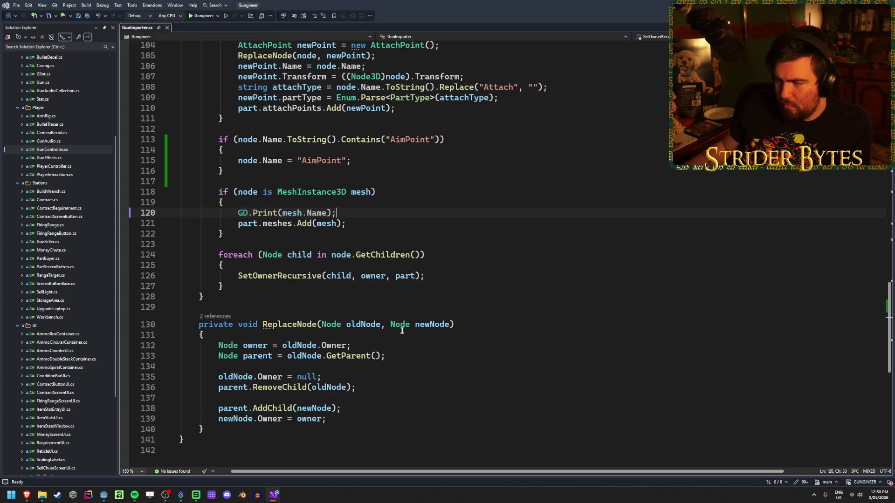
scroll(402, 330, up, 20)
key(ctrl+s)
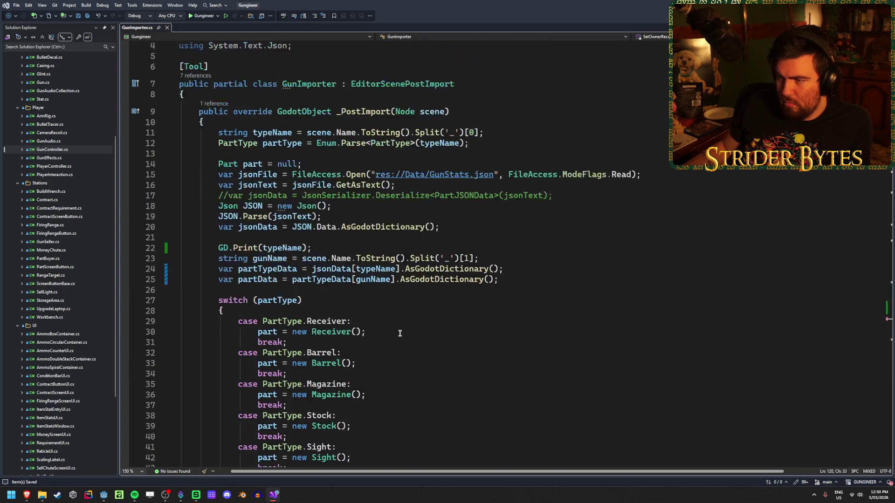
- Return to line 22, then bring up the GunStats sheet in the browser
scroll(400, 333, up, 1)
click(325, 278)
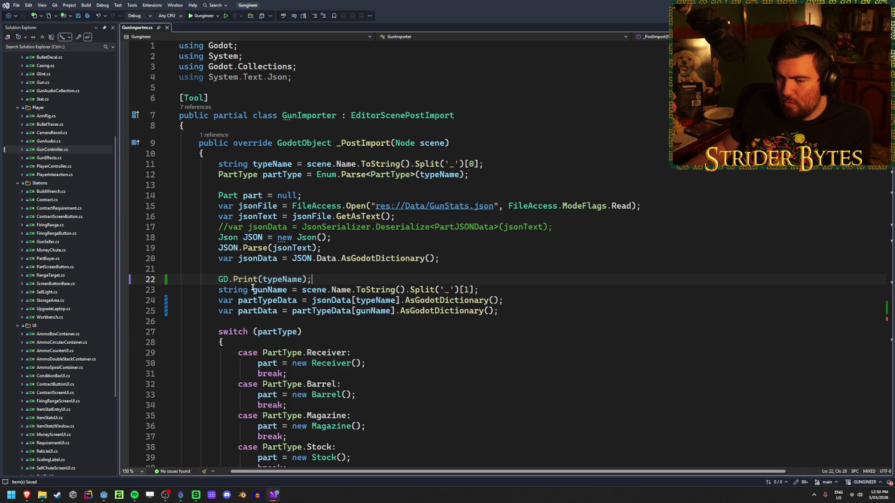
click(26, 495)
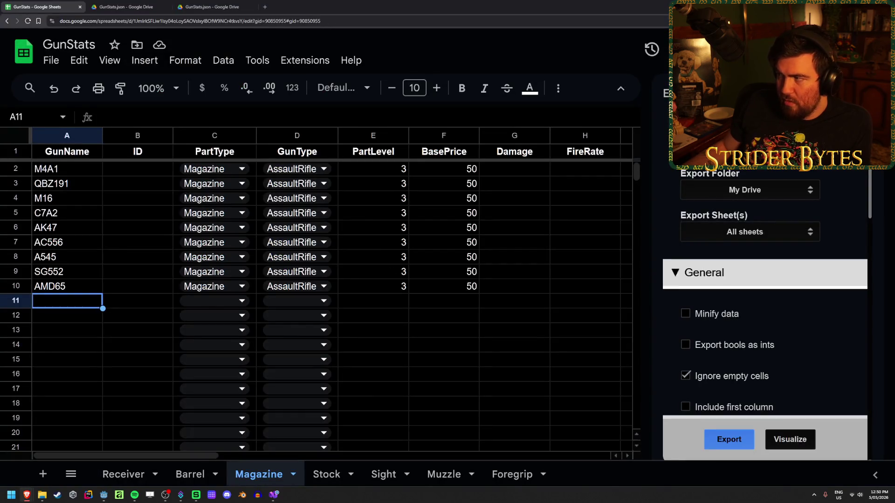
- Check Godot's reimport output, then return to GunImporter.cs in Visual Studio
key(alt+Tab)
click(103, 495)
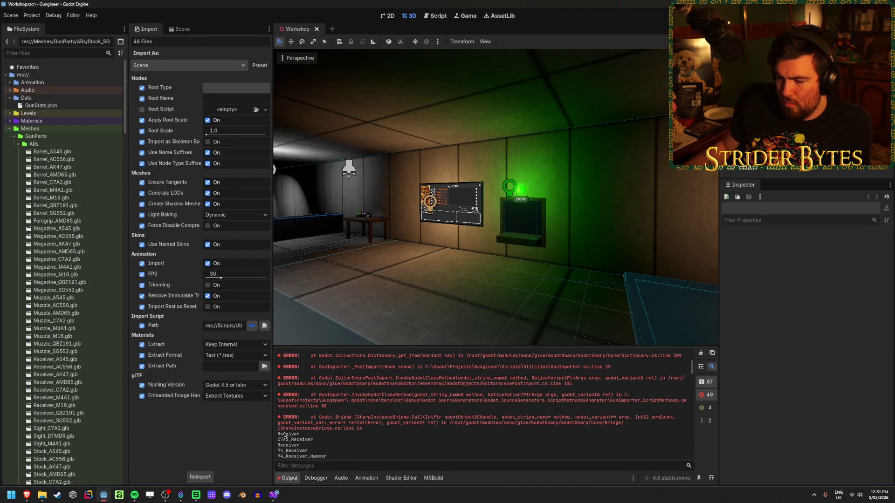
key(alt+Tab)
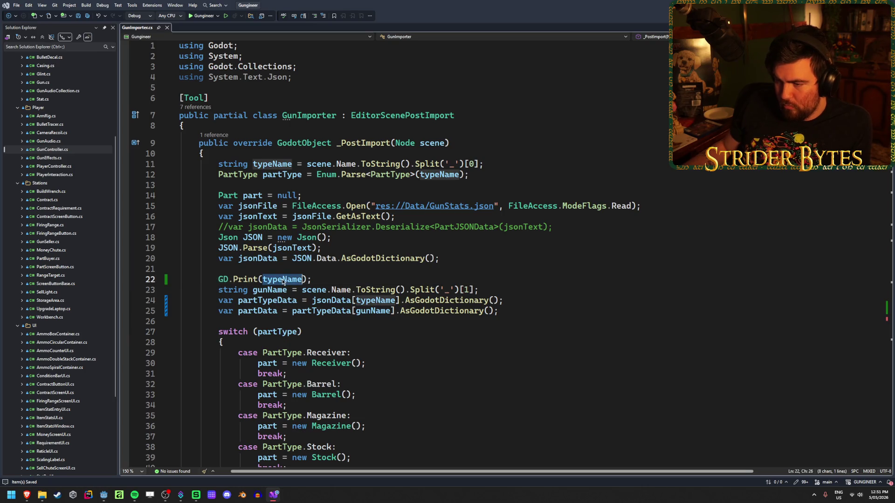
- Move the print below the gunName line, change it to GD.Print(gunName), and save
key(ctrl+x)
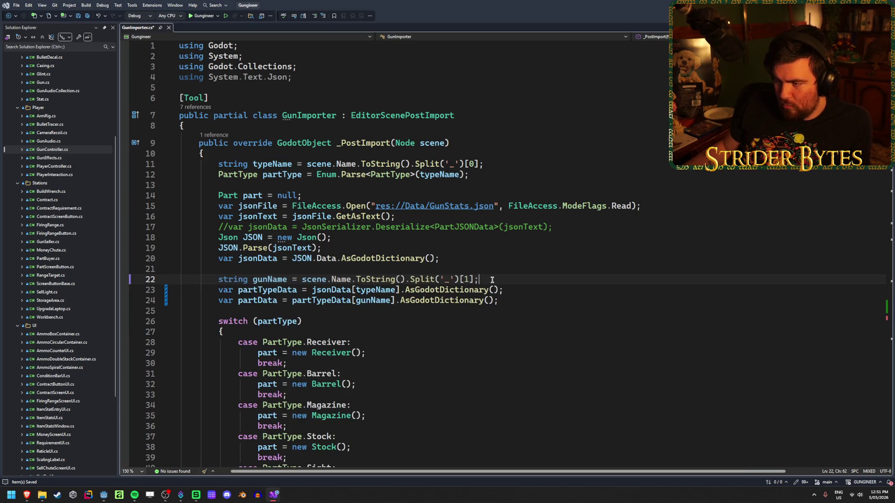
key(Return)
key(ctrl+v)
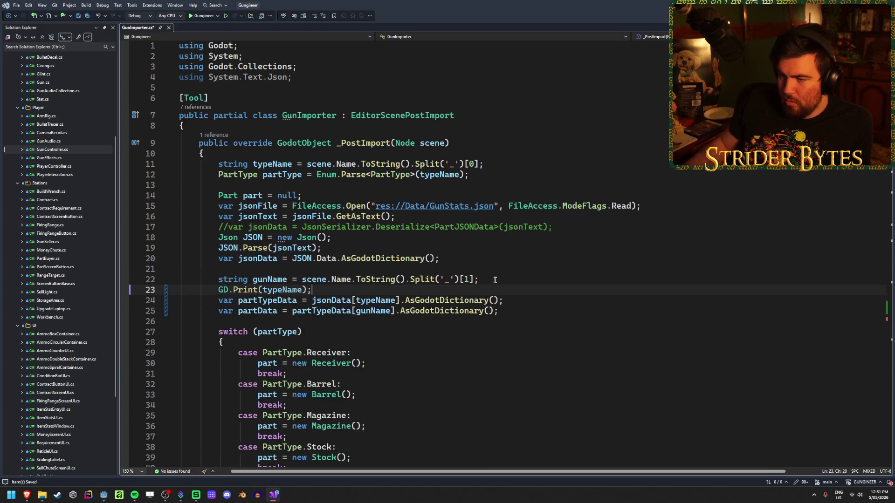
double_click(272, 290)
text(gun)
key(Tab)
key(ctrl+s)
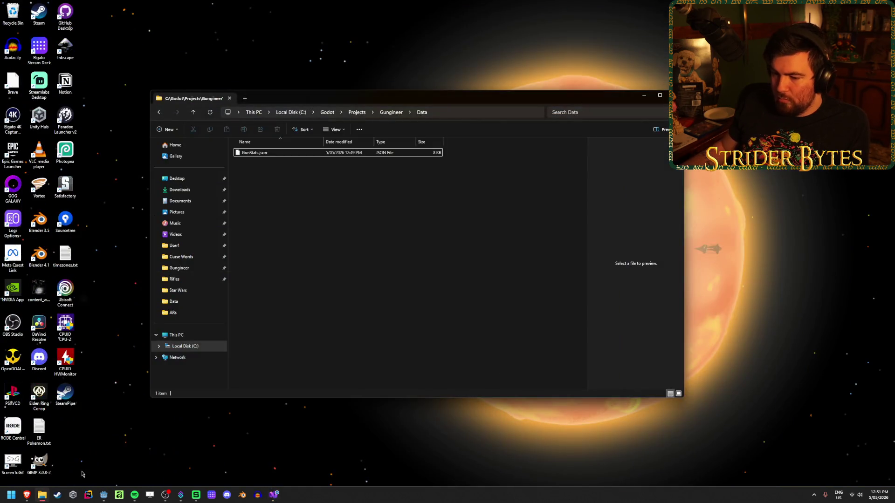
click(104, 494)
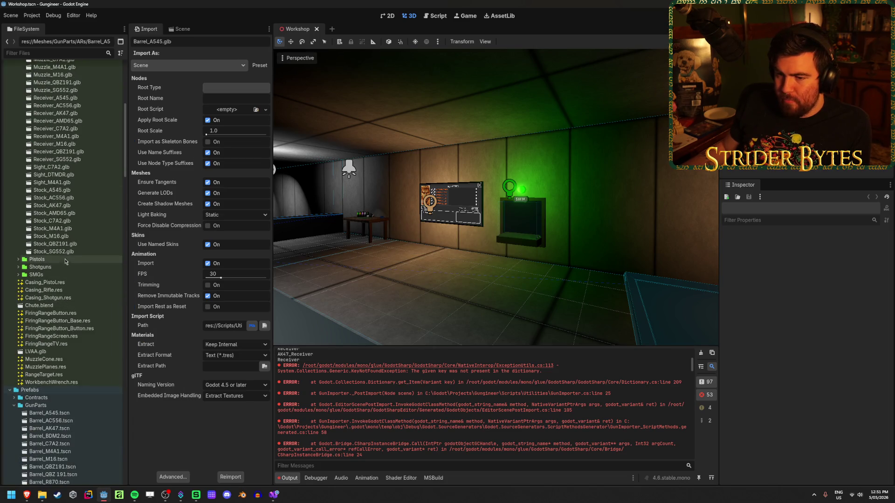
- Reimport the selected AR part files, dismiss the errors, and clear the Output log
shift+click(54, 252)
click(200, 476)
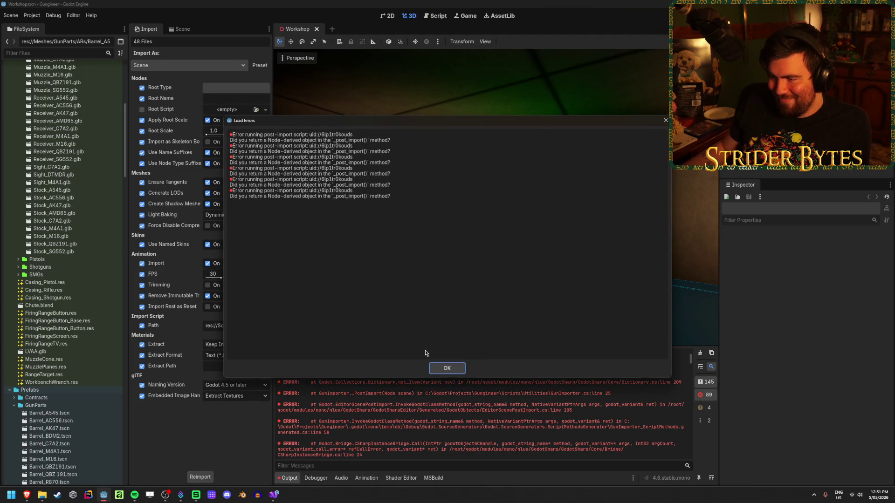
click(447, 368)
click(700, 353)
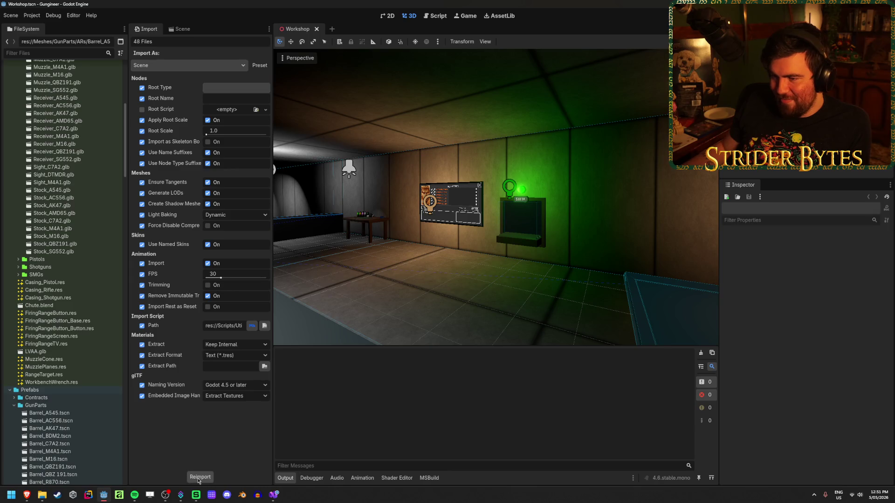
- Reimport all 48 gun-part files and dismiss the load errors report
click(54, 252)
scroll(52, 186, up, 10)
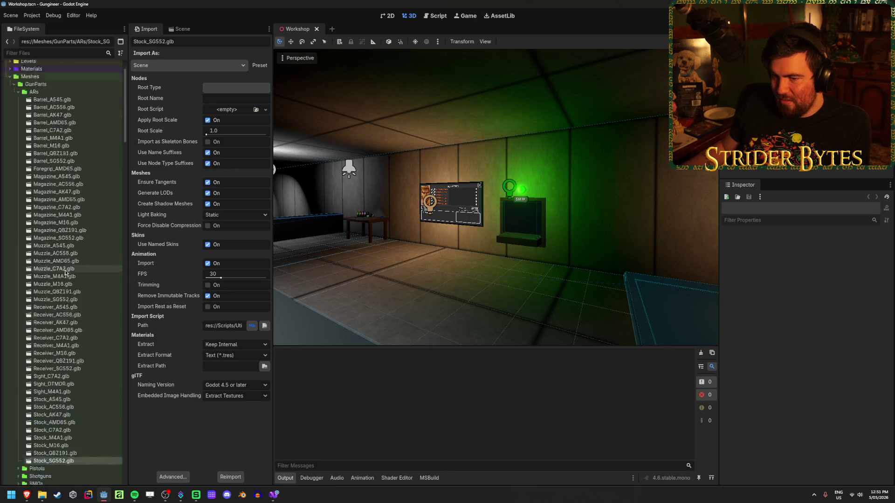
shift+click(52, 152)
scroll(52, 233, down, 5)
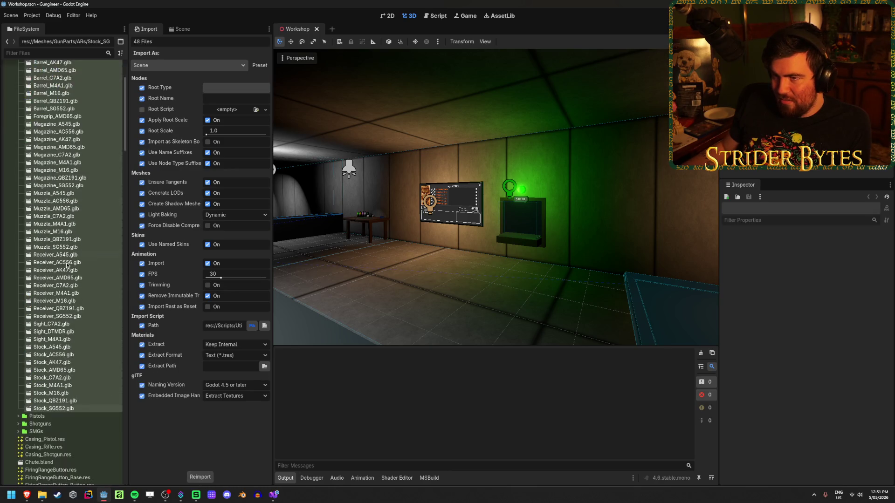
click(200, 477)
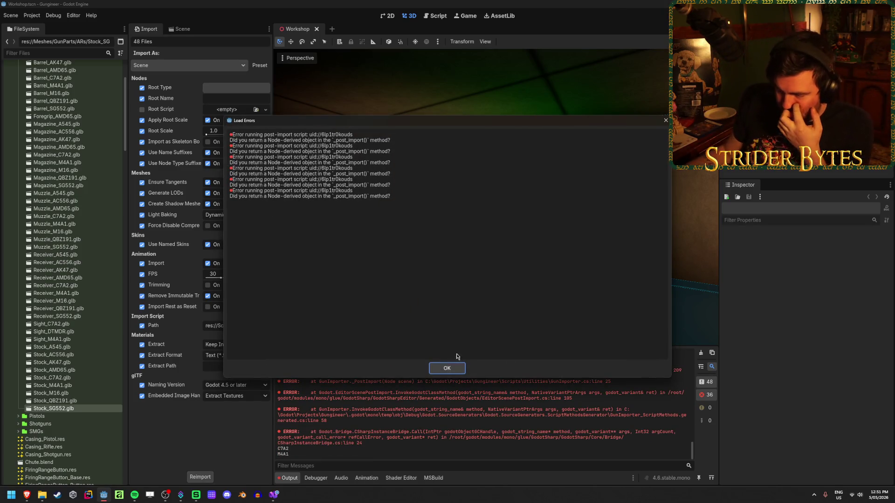
click(448, 367)
- Review the Output log's gun names (C7A2, M16, AK47) and KeyNotFound errors, then return to GunImporter.cs
scroll(314, 411, down, 3)
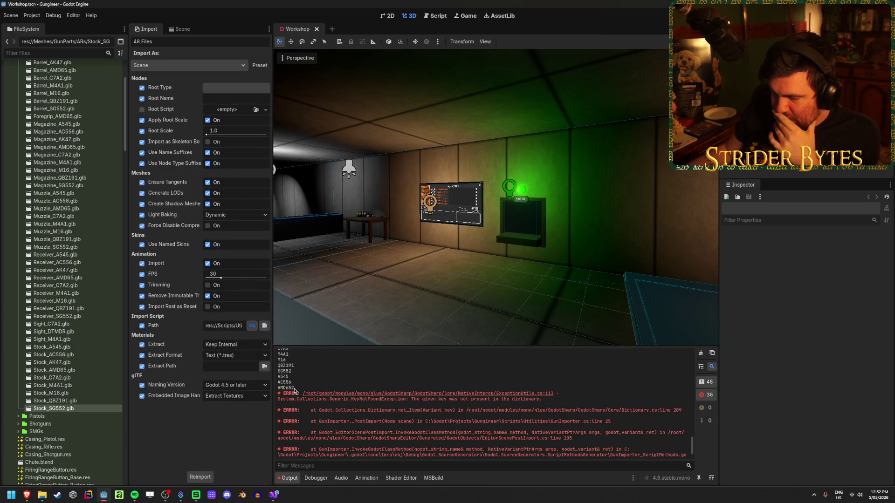
scroll(301, 394, up, 5)
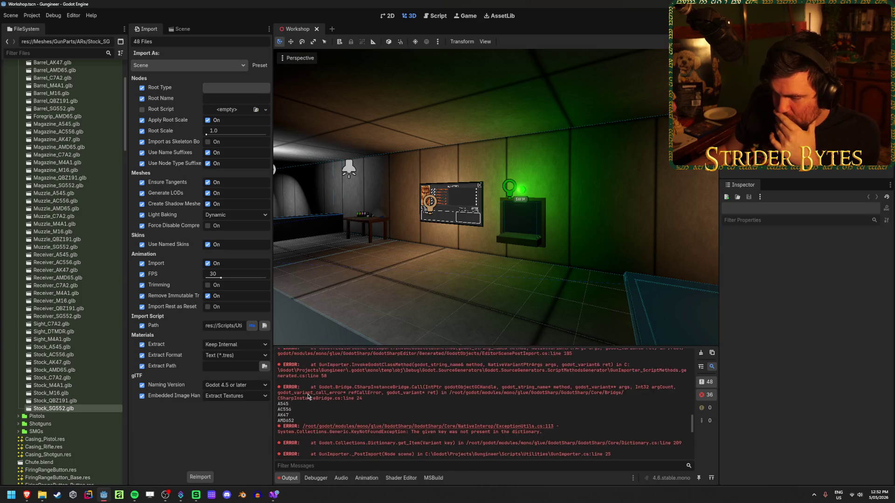
scroll(308, 401, down, 2)
scroll(308, 405, up, 2)
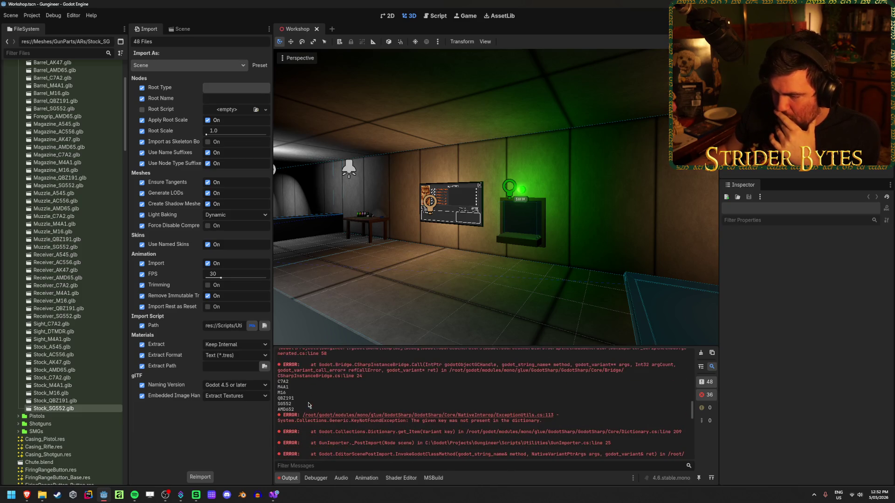
scroll(308, 405, down, 4)
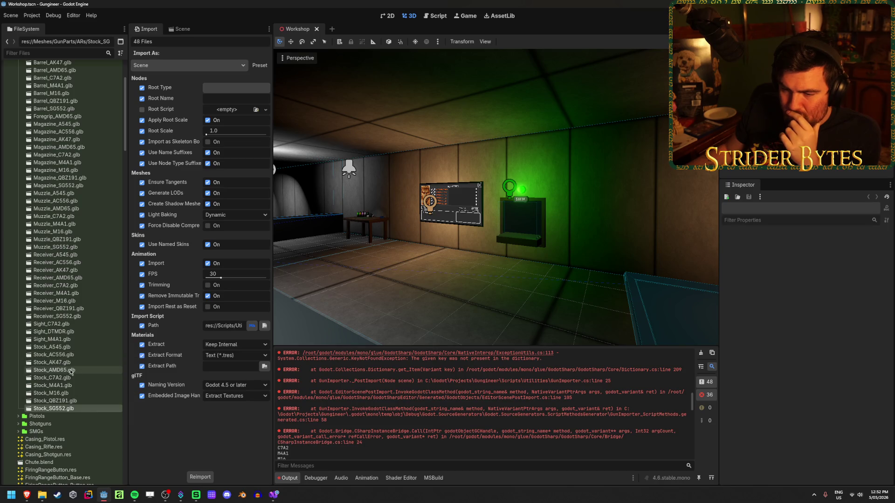
scroll(68, 373, down, 10)
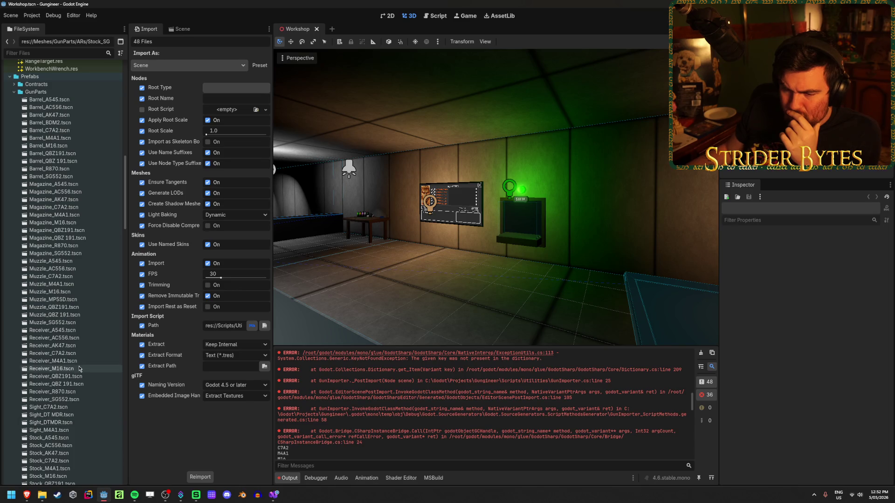
scroll(79, 419, down, 2)
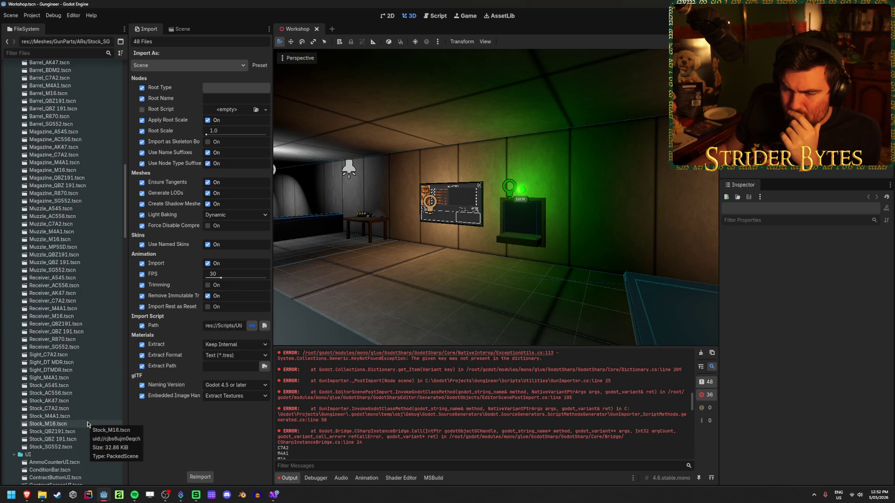
scroll(88, 422, up, 6)
scroll(363, 428, down, 4)
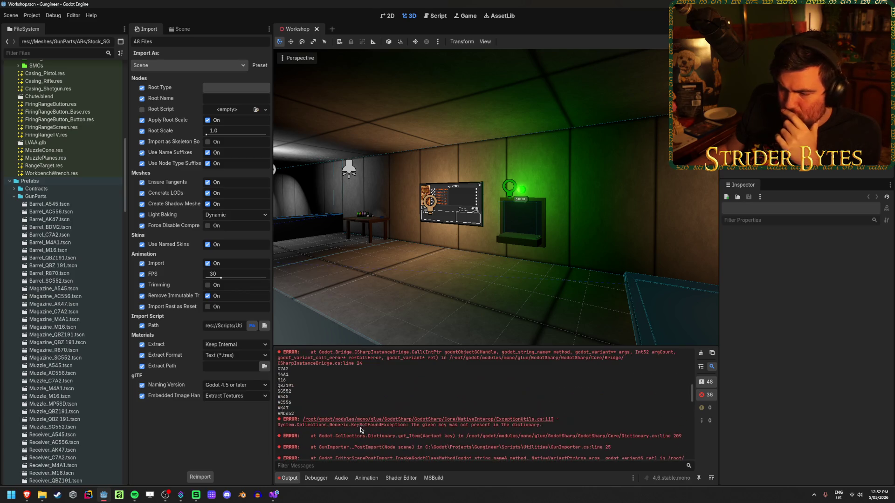
scroll(303, 415, up, 3)
scroll(325, 414, up, 3)
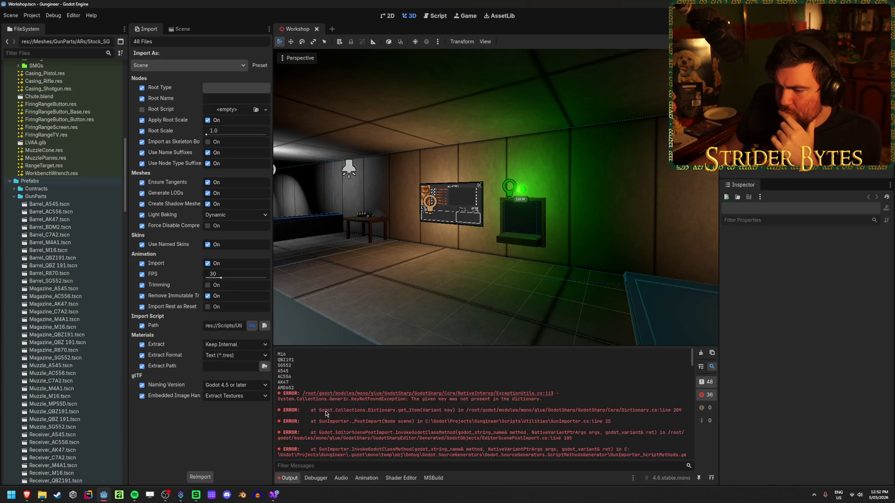
click(274, 495)
click(517, 280)
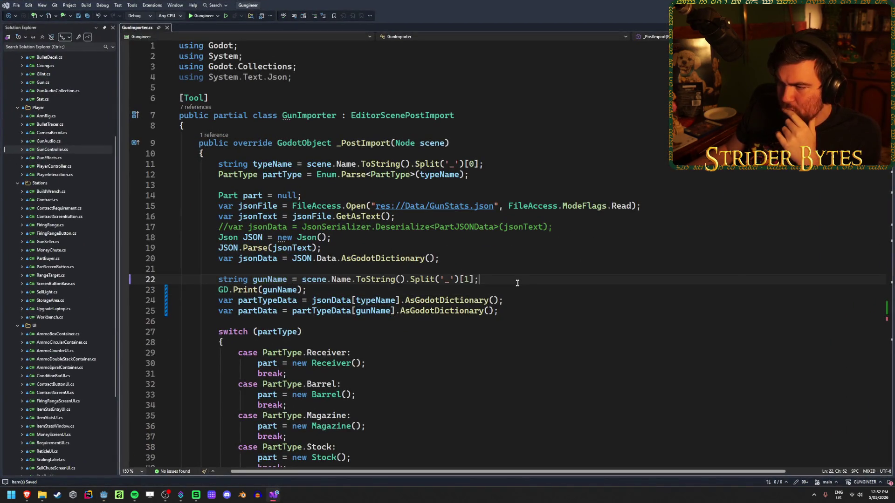
- Delete the commented-out JsonSerializer line in GunImporter.cs
click(510, 292)
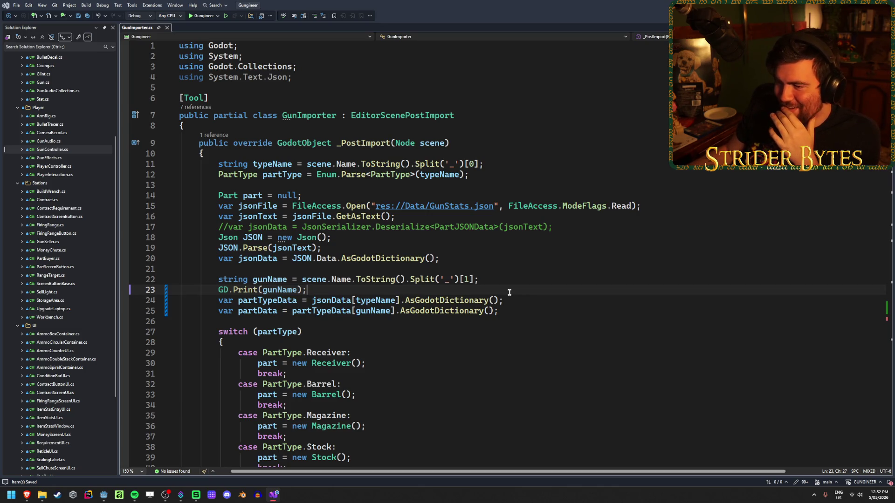
click(564, 227)
key(ctrl+x)
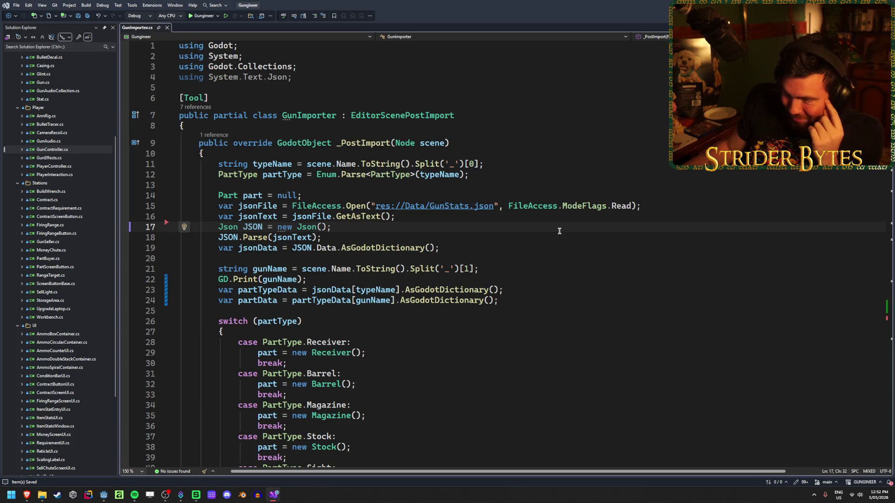
- Highlight the uses of gunName on the print line, then bring up the GunStats spreadsheet
click(275, 279)
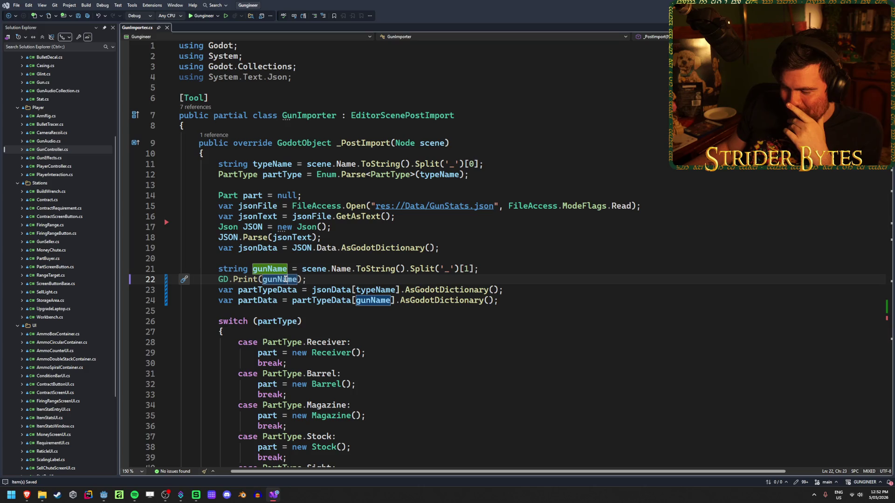
click(514, 283)
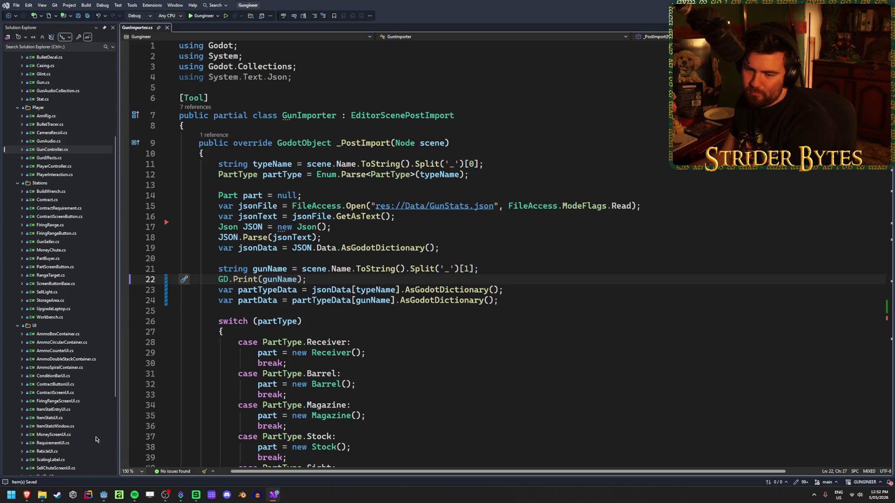
click(78, 470)
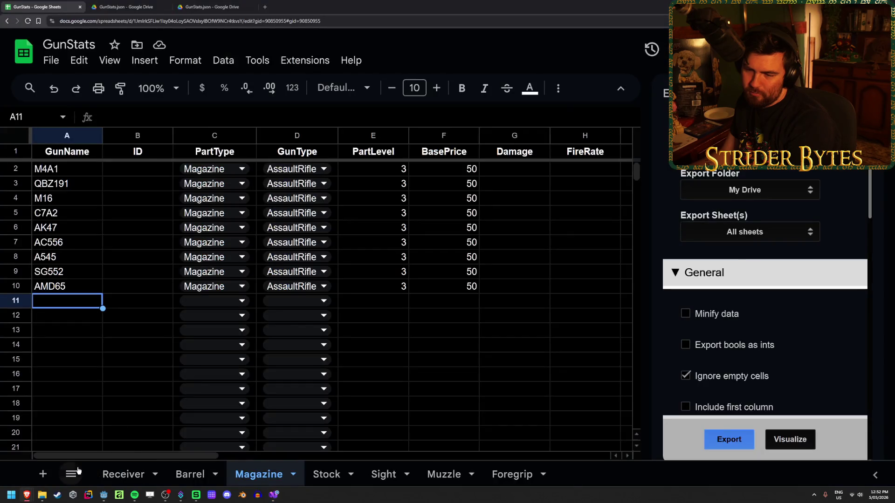
- Check the AMD65 entries on the Magazine, Barrel and Receiver sheets
click(73, 289)
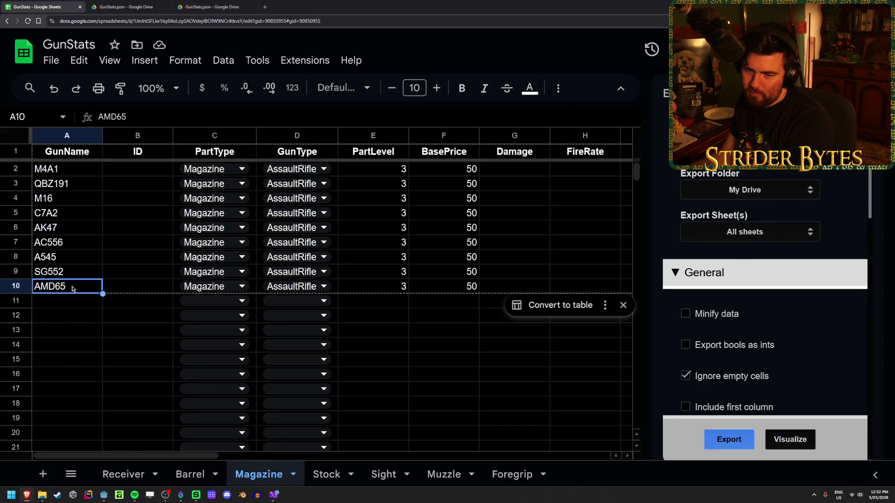
click(623, 305)
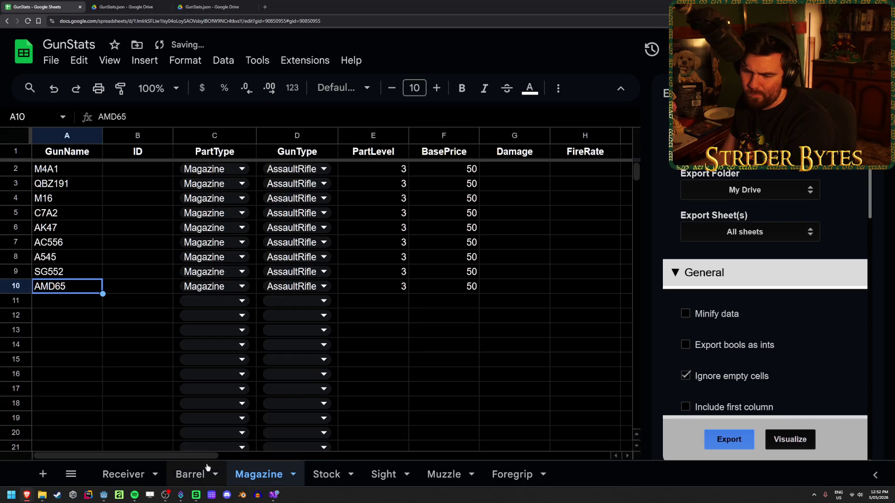
click(191, 474)
click(125, 474)
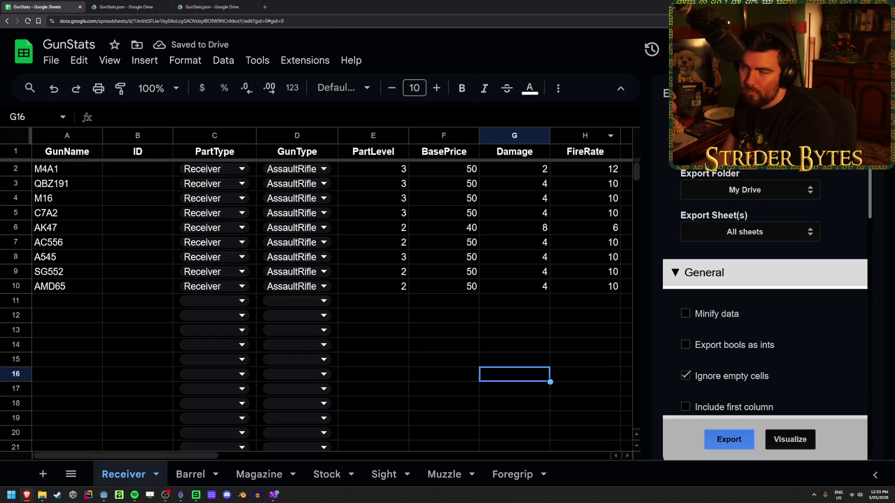
- Switch back through GunImporter.cs to Godot so the gun parts reimport
key(alt+Tab)
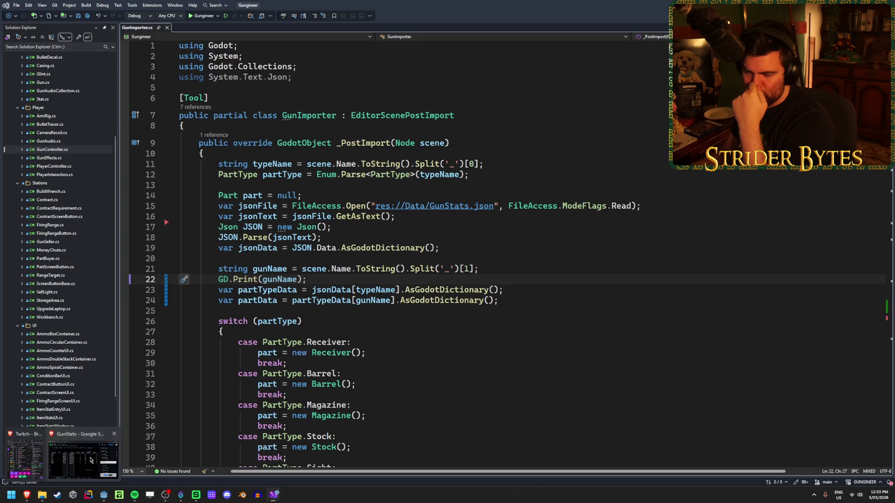
click(84, 454)
click(276, 496)
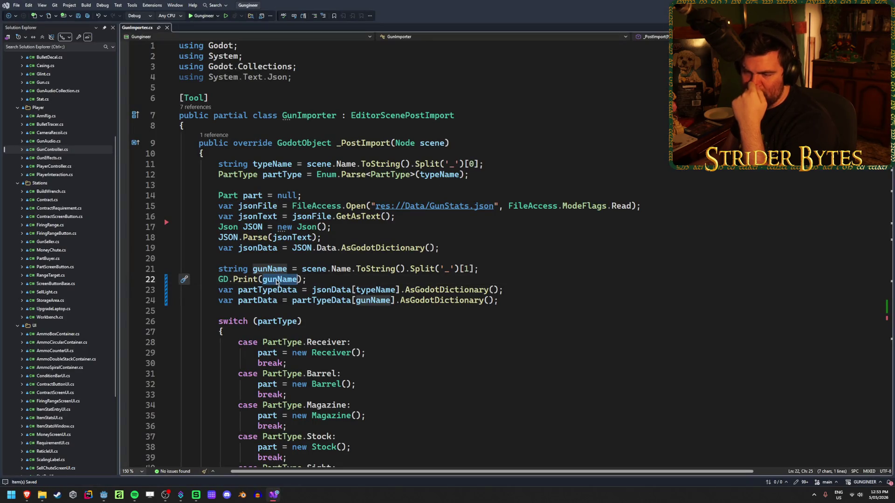
key(alt+Tab)
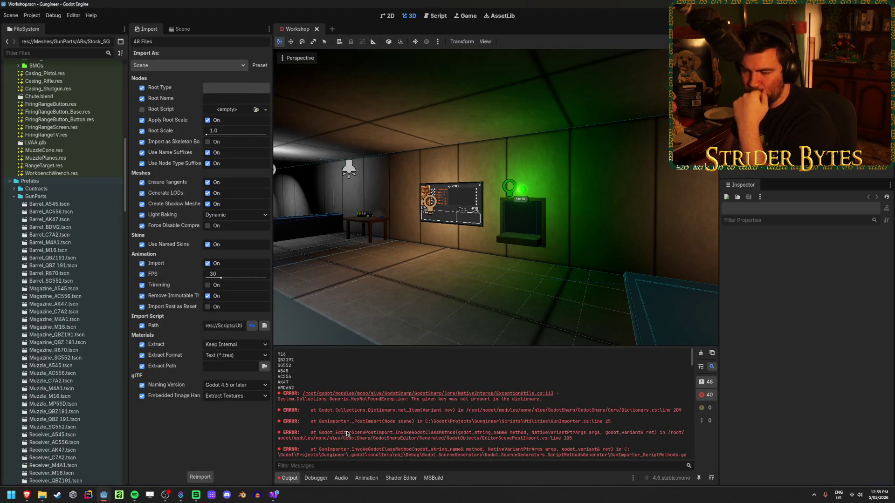
double_click(289, 388)
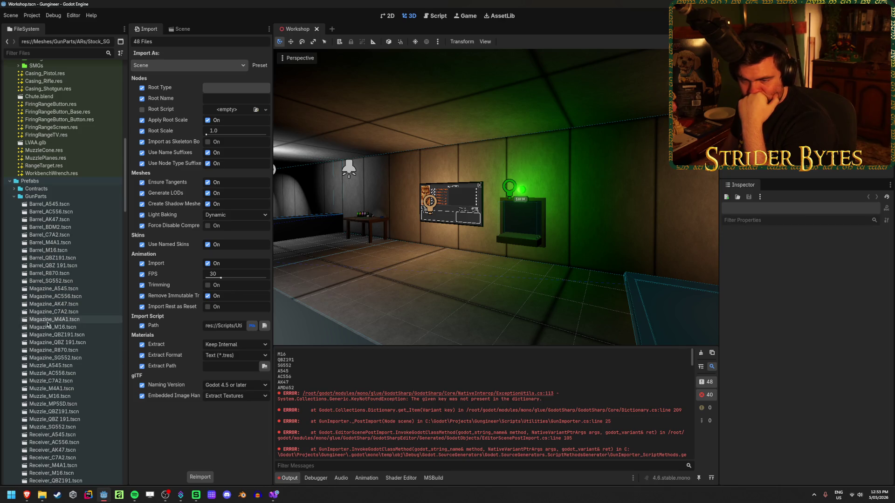
scroll(50, 343, up, 10)
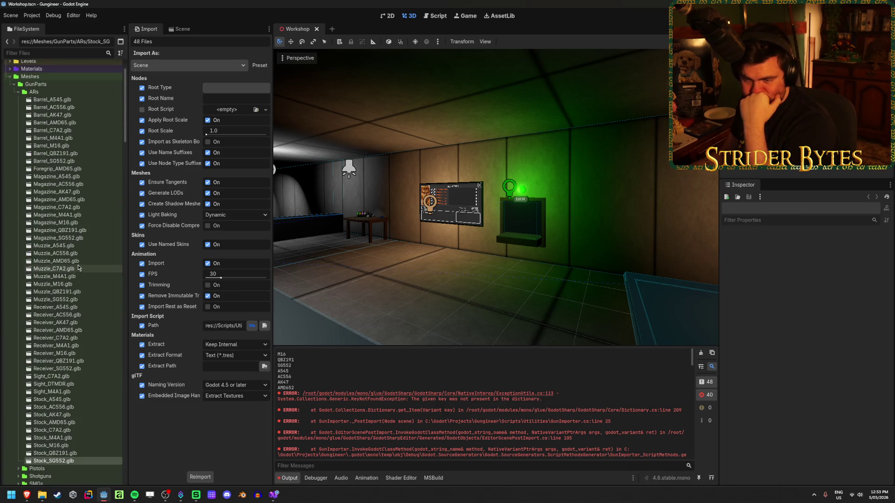
double_click(55, 261)
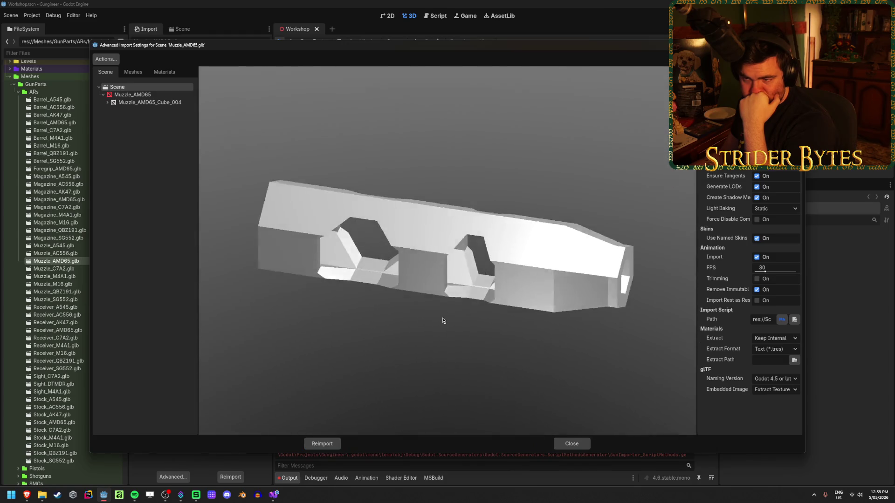
mouse_move(443, 321)
mouse_down()
mouse_move(520, 304)
mouse_move(430, 311)
mouse_up()
click(146, 94)
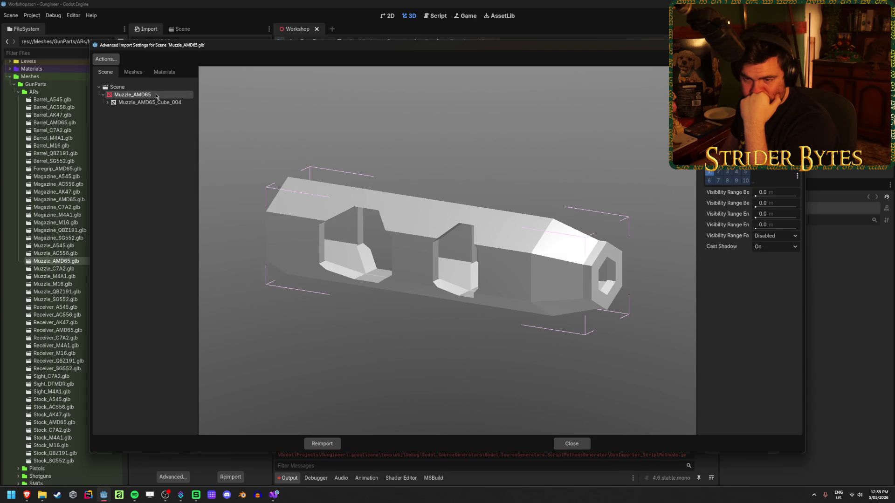
click(571, 444)
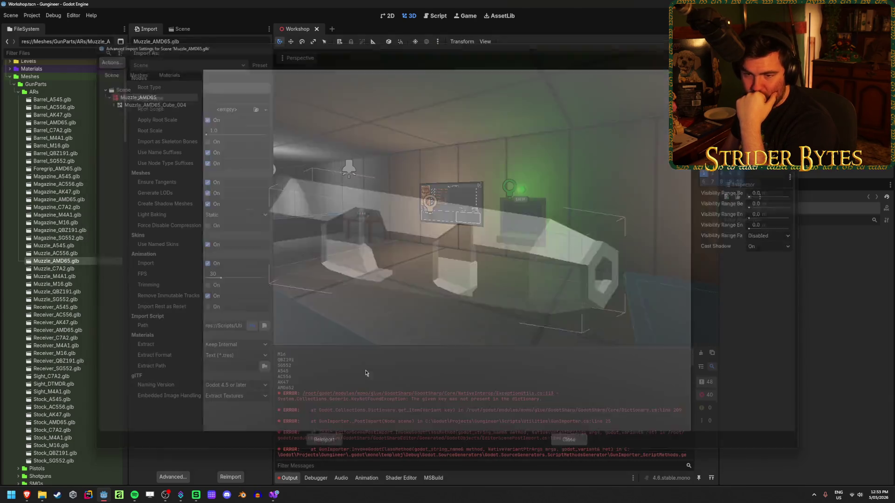
double_click(72, 254)
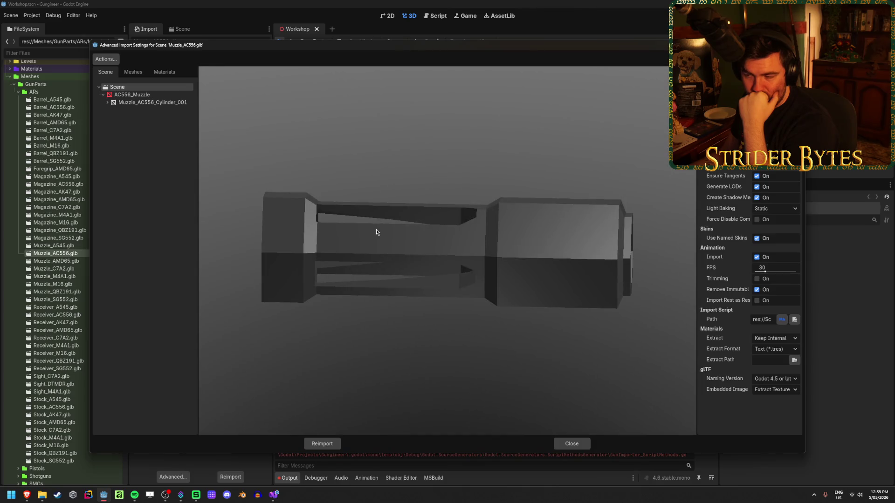
click(571, 444)
click(70, 261)
double_click(73, 264)
drag(292, 250, 449, 241)
click(571, 444)
double_click(76, 139)
mouse_move(328, 249)
mouse_down()
mouse_move(440, 259)
mouse_move(649, 429)
mouse_up()
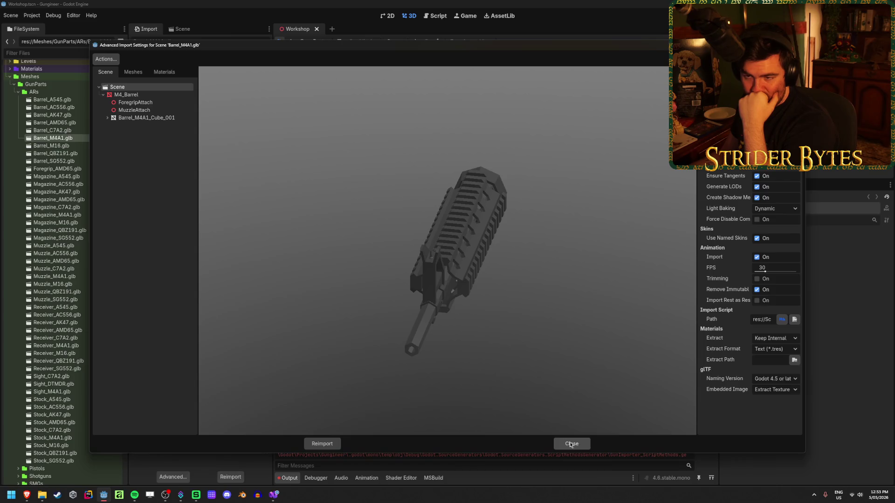
click(571, 443)
double_click(54, 107)
drag(401, 294, 524, 355)
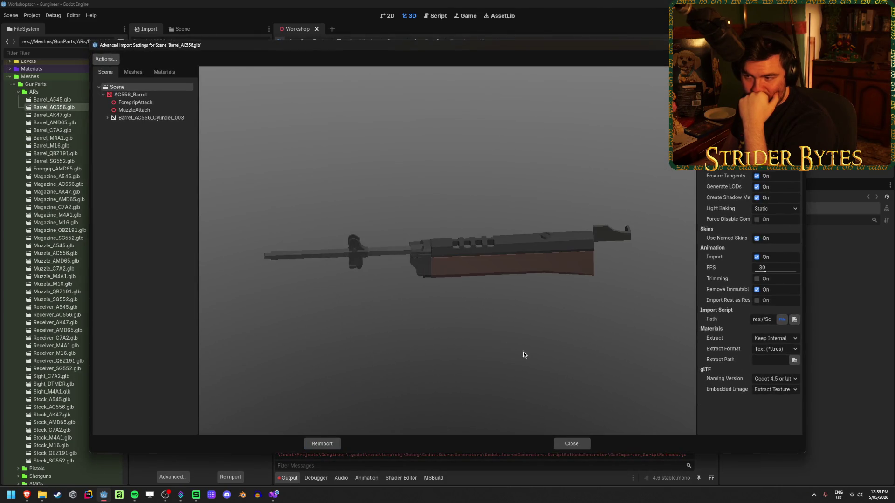
click(571, 444)
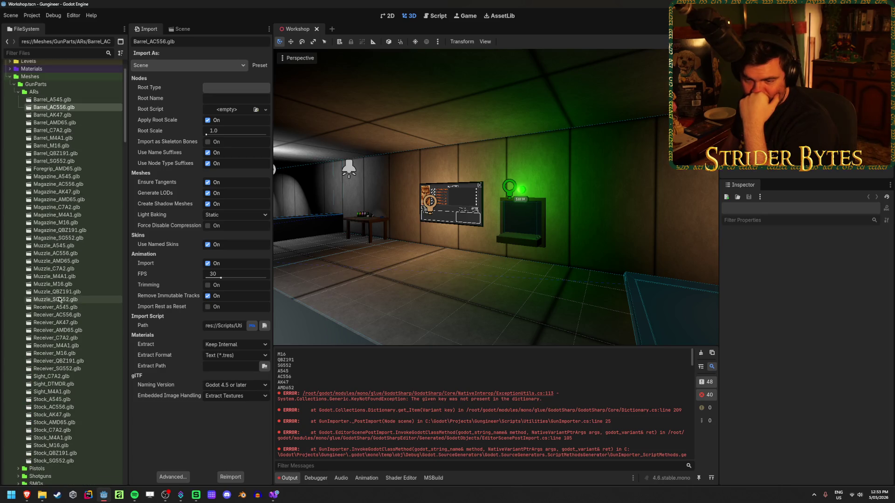
double_click(68, 285)
mouse_move(298, 210)
mouse_down()
mouse_move(405, 256)
mouse_move(436, 236)
mouse_move(406, 255)
mouse_up()
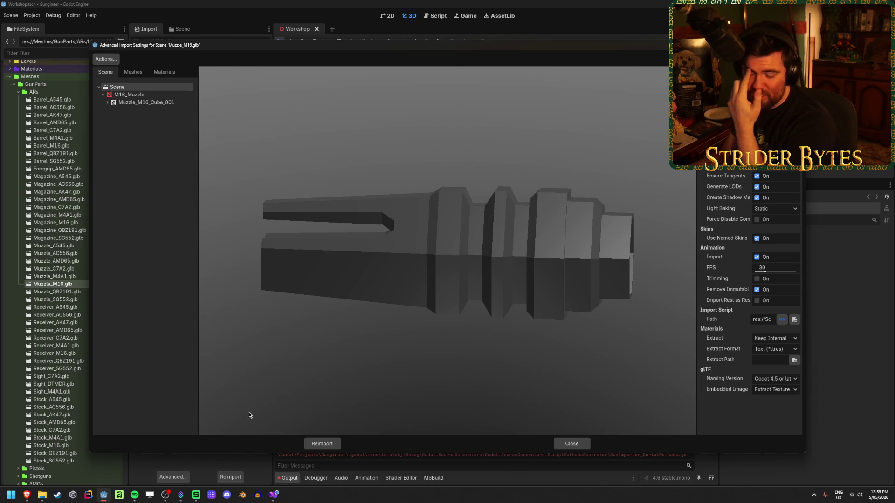
mouse_move(255, 411)
mouse_down()
mouse_move(443, 335)
mouse_move(409, 352)
mouse_move(424, 347)
mouse_move(435, 357)
mouse_up()
key(Escape)
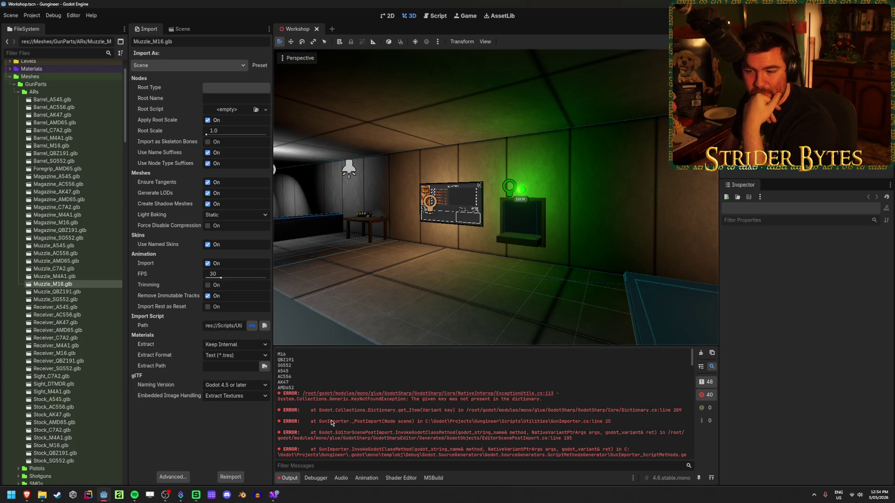
double_click(55, 253)
mouse_move(411, 243)
mouse_down()
mouse_move(449, 276)
mouse_move(507, 294)
mouse_up()
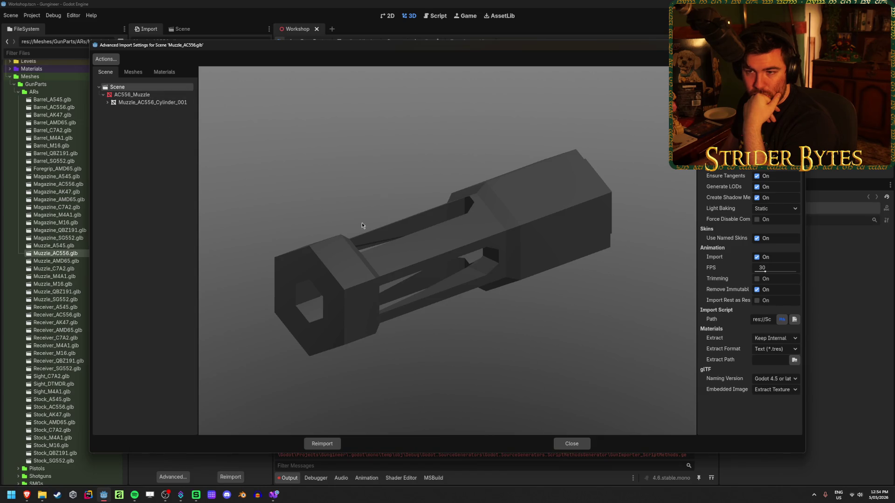
click(571, 444)
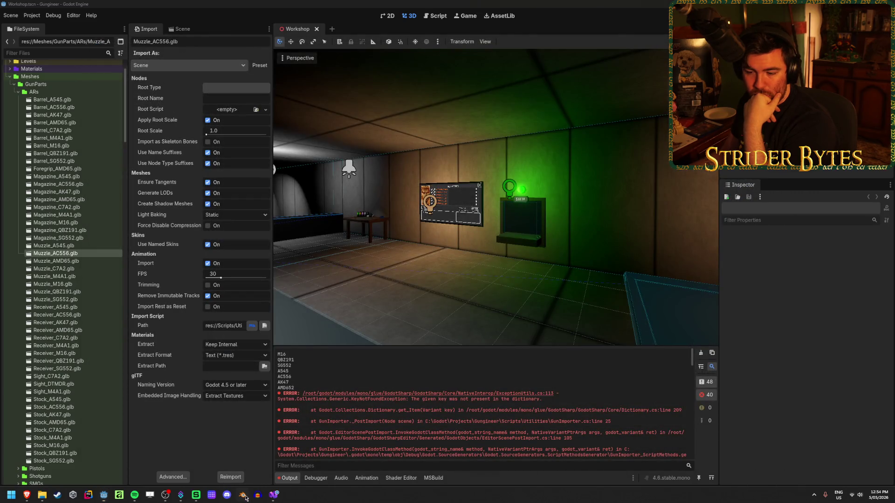
click(243, 496)
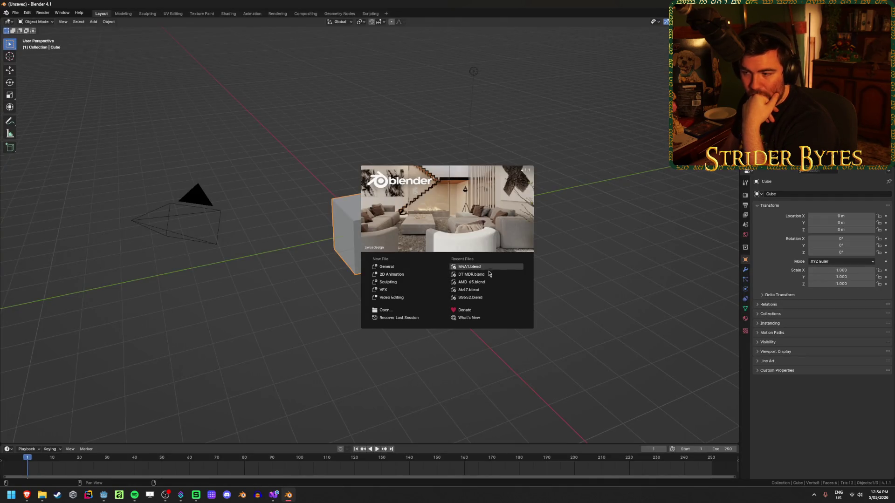
- Open the AMD-65 model and rename the stock object to AMD65_Stock
click(488, 282)
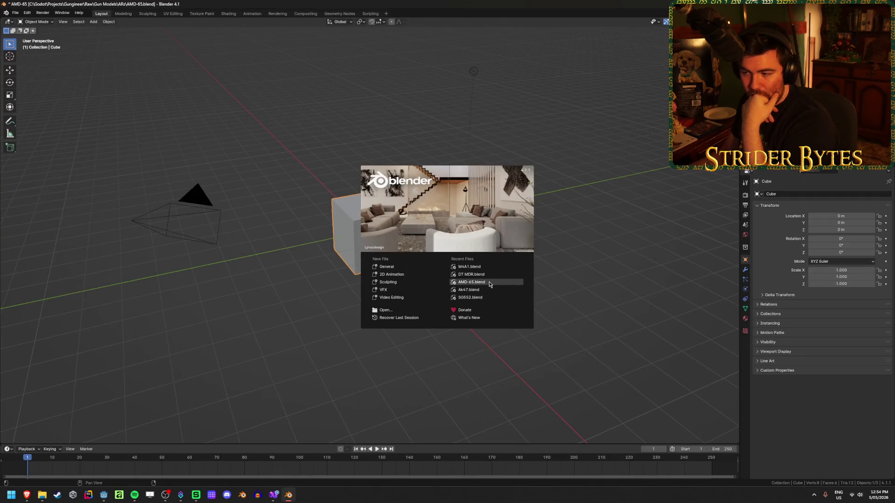
click(189, 290)
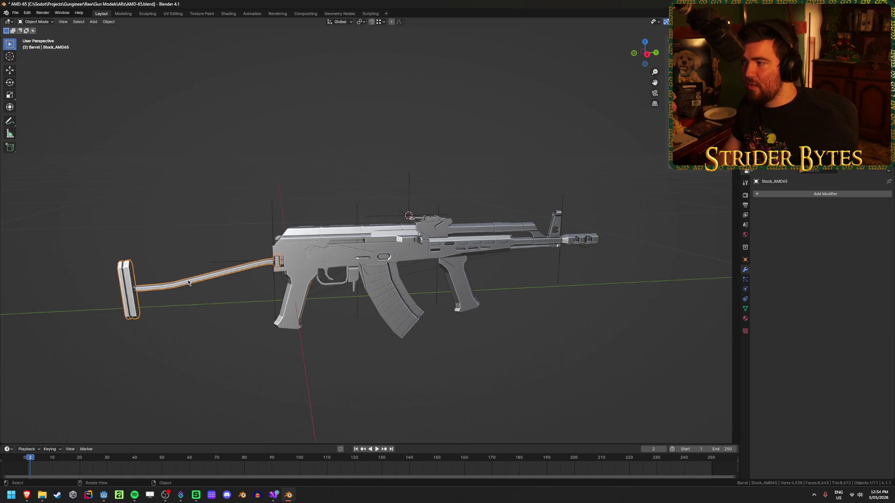
key(F2)
click(188, 280)
key(Left)
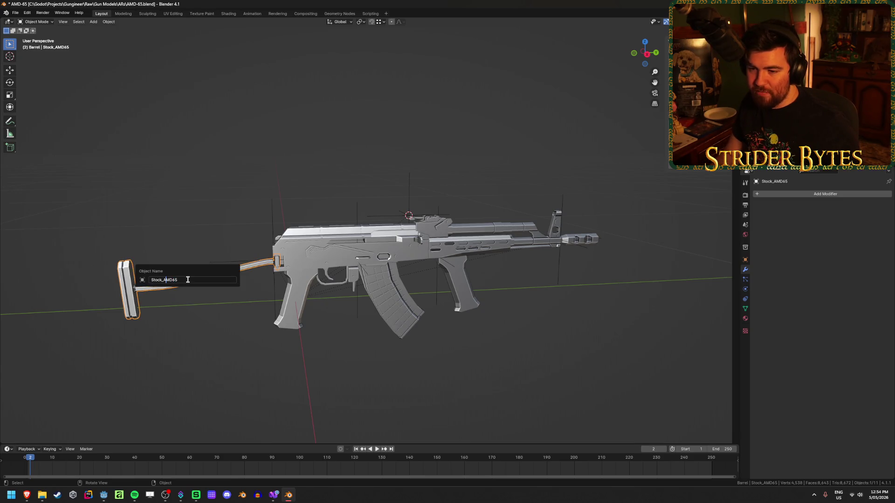
key(End)
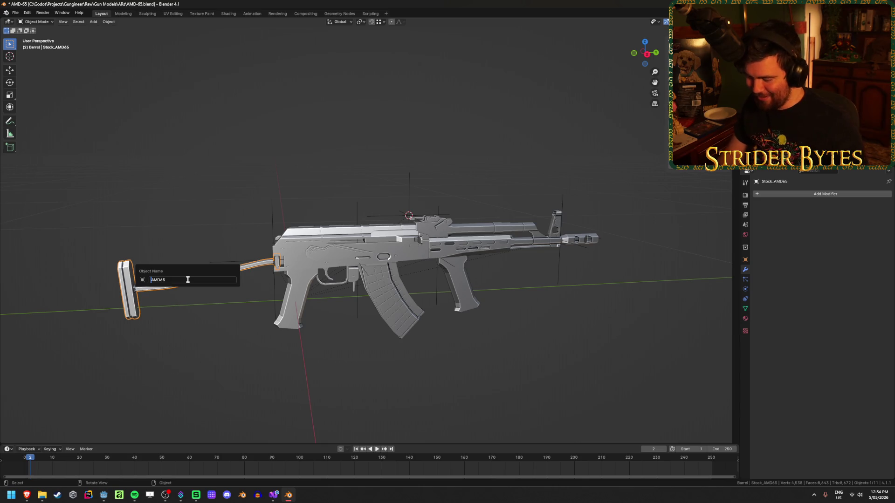
text(_Stock)
key(Return)
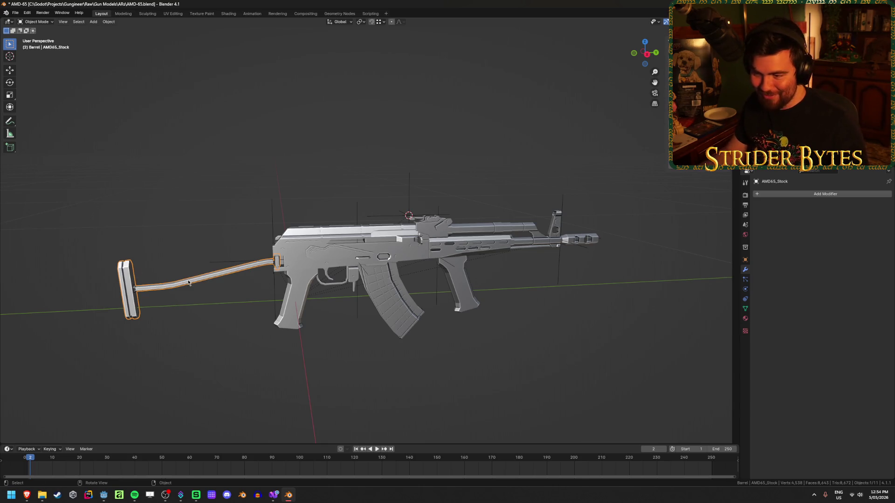
- Rename the receiver and barrel objects to AMD65_Receiver and AMD65_Barrel
click(297, 233)
key(F2)
key(Home)
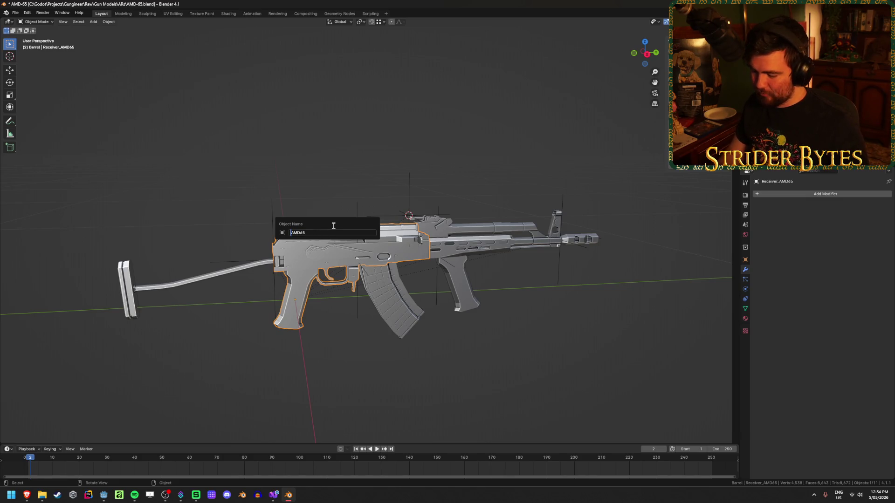
text(_Receive)
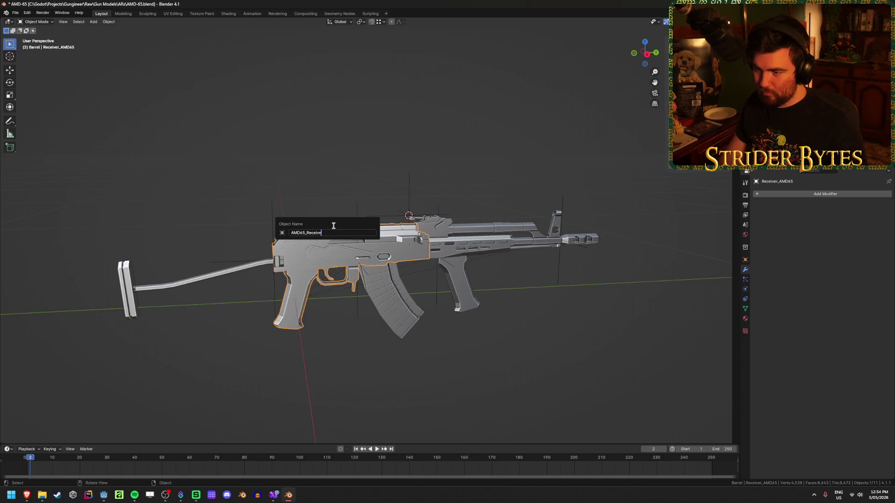
text(r)
key(Return)
click(487, 234)
key(F2)
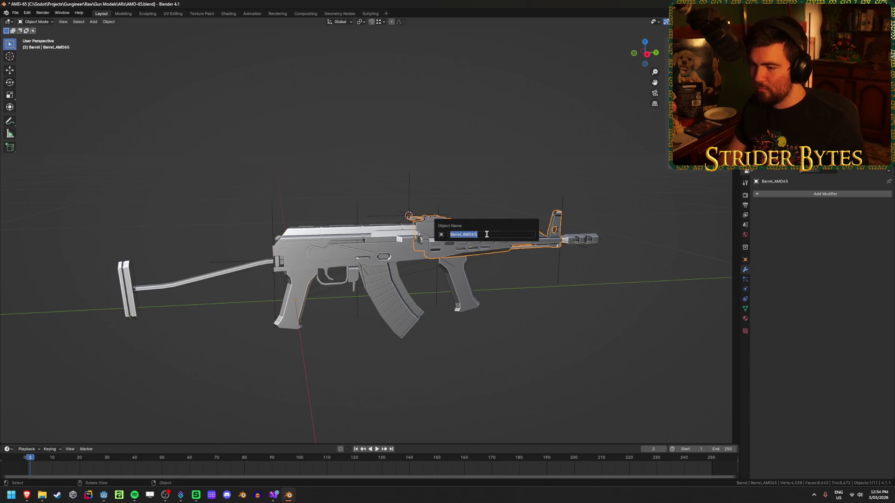
key(Home)
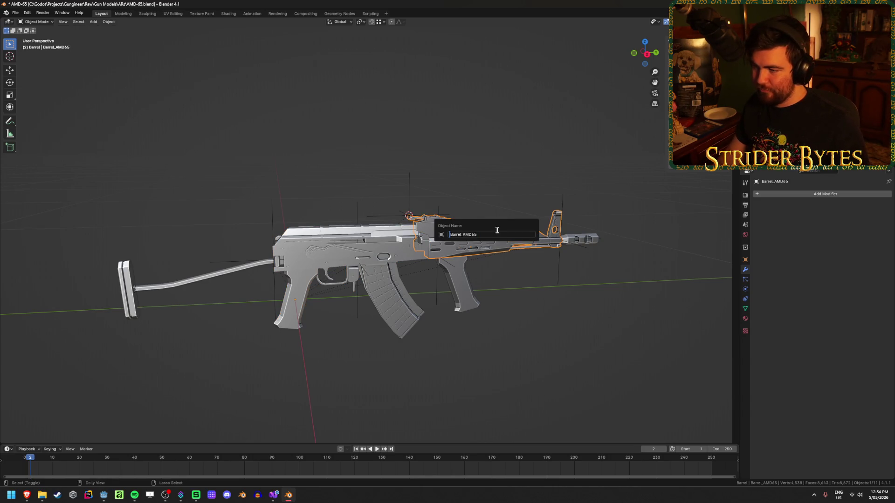
key(shift+Right)
key(shift+Right)
key(shift+Right)
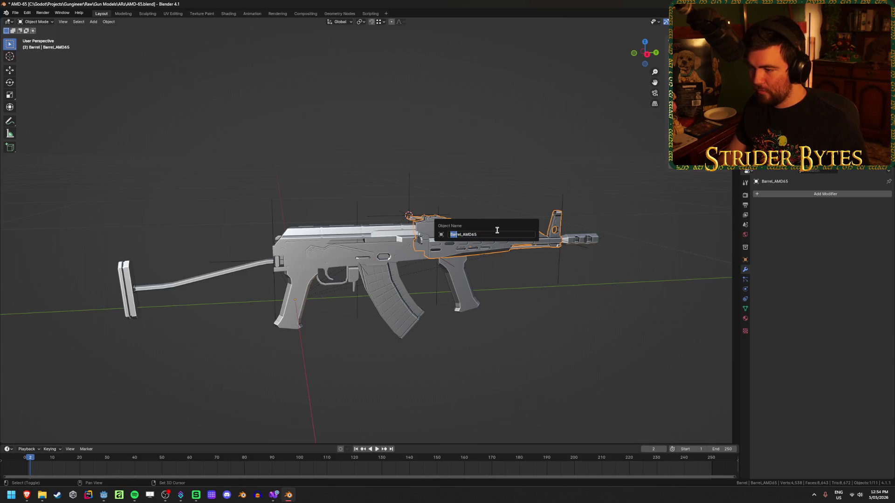
key(BackSpace)
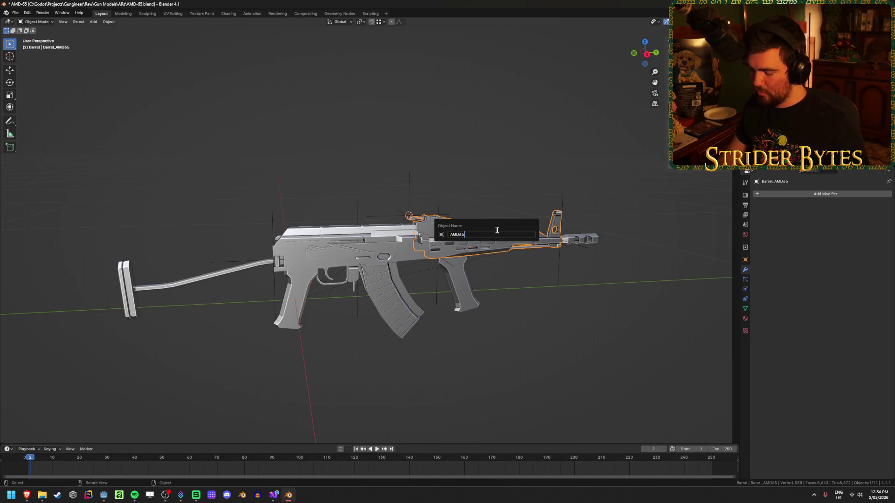
text(_Barrel)
key(Return)
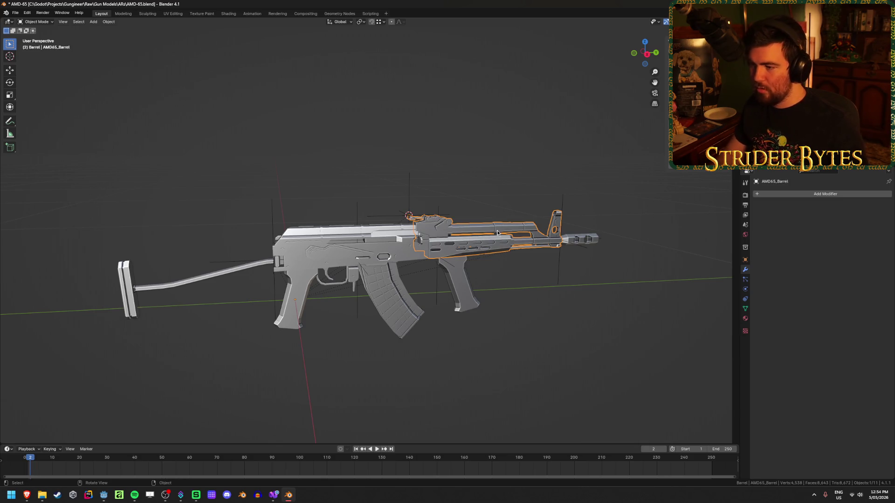
- Rename the foregrip object to AMD65_Foregrip
click(460, 300)
key(F2)
click(439, 300)
drag(439, 300, 370, 301)
key(BackSpace)
key(Delete)
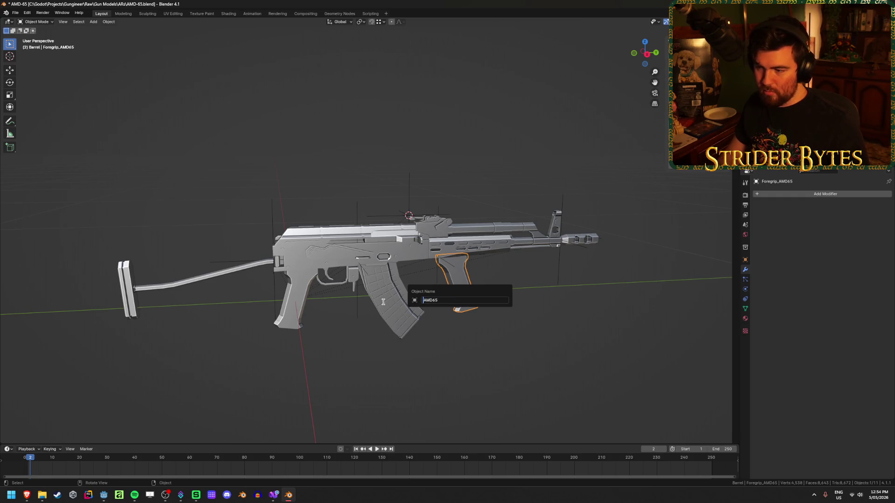
text(_Foregrip)
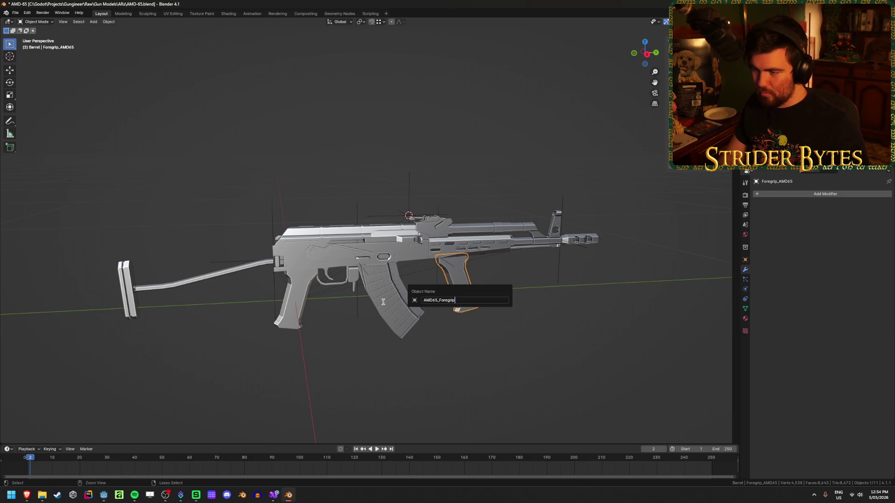
key(Return)
- Rename the muzzle object to AMD65_Muzzle and save the .blend file
click(567, 238)
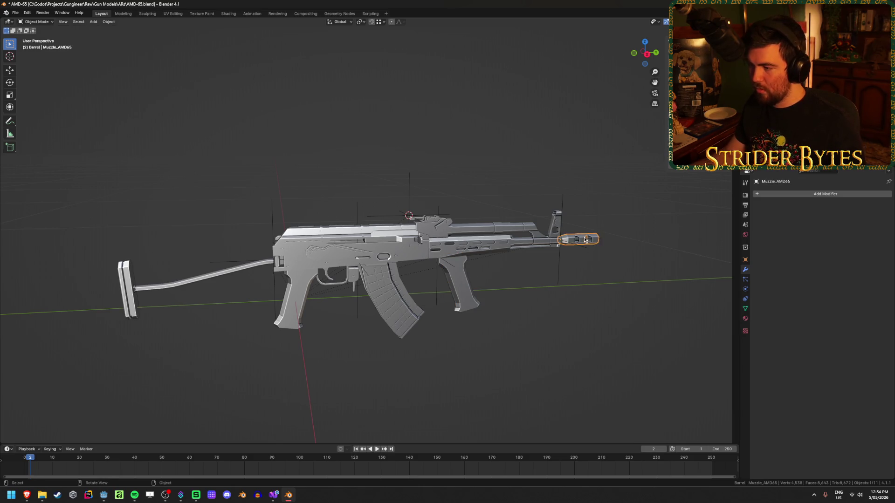
key(F2)
click(561, 238)
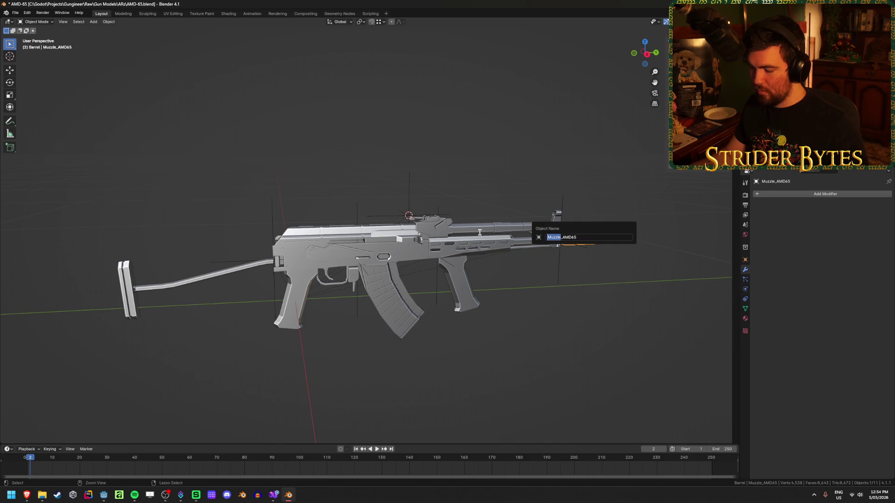
text(Muzzle)
key(Return)
key(ctrl+s)
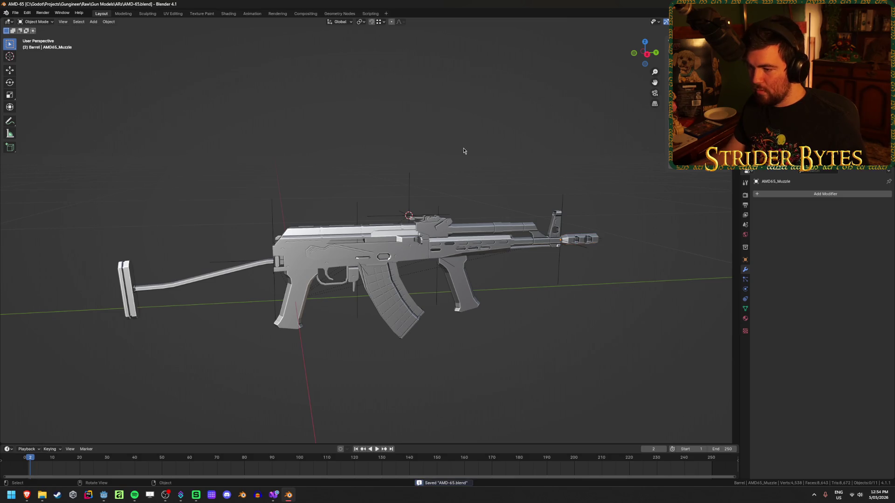
- Rename the magazine object to AMD65_Magazine and save the .blend file
click(402, 312)
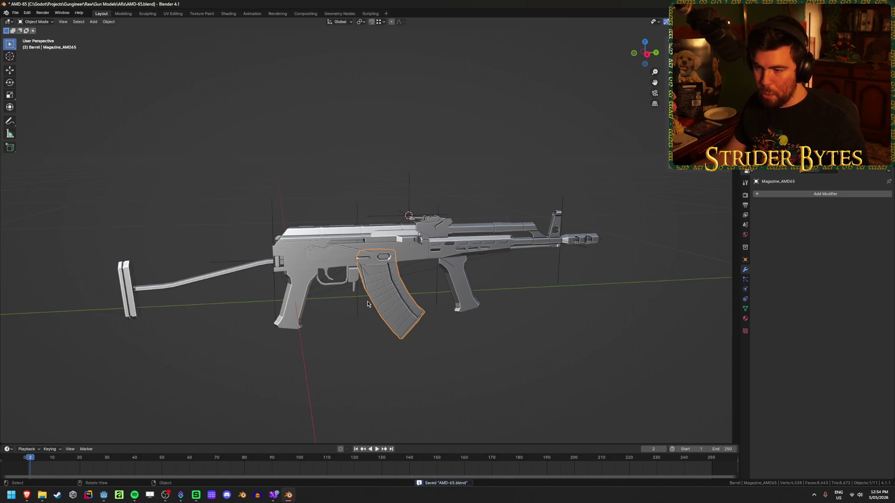
key(F2)
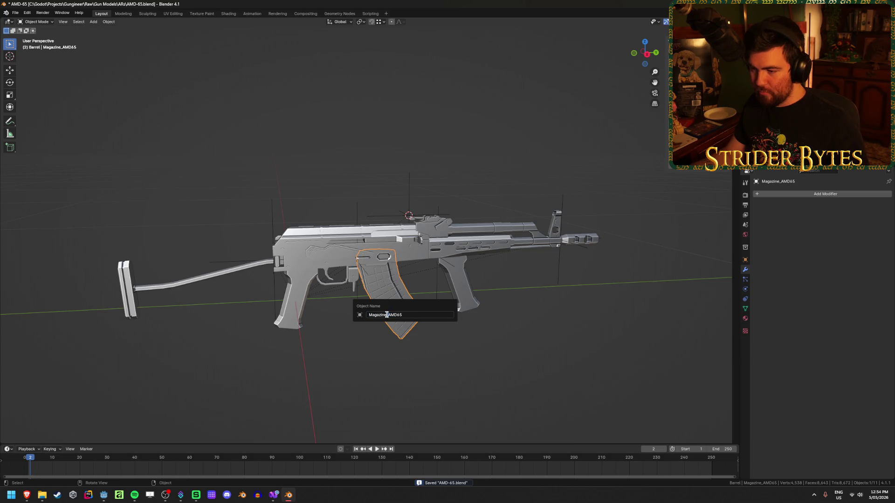
key(BackSpace)
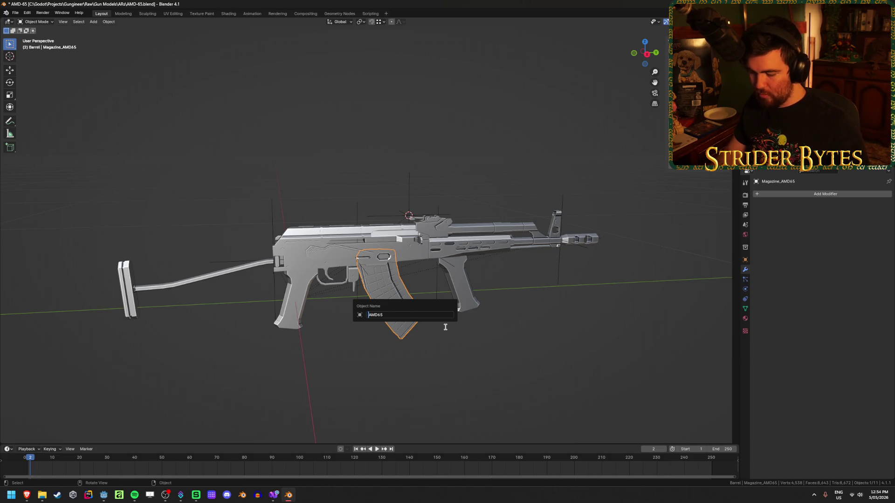
text(_Magazine)
key(Return)
key(ctrl+s)
- Deselect everything, save again, and bring up the glTF 2.0 export browser
click(326, 231)
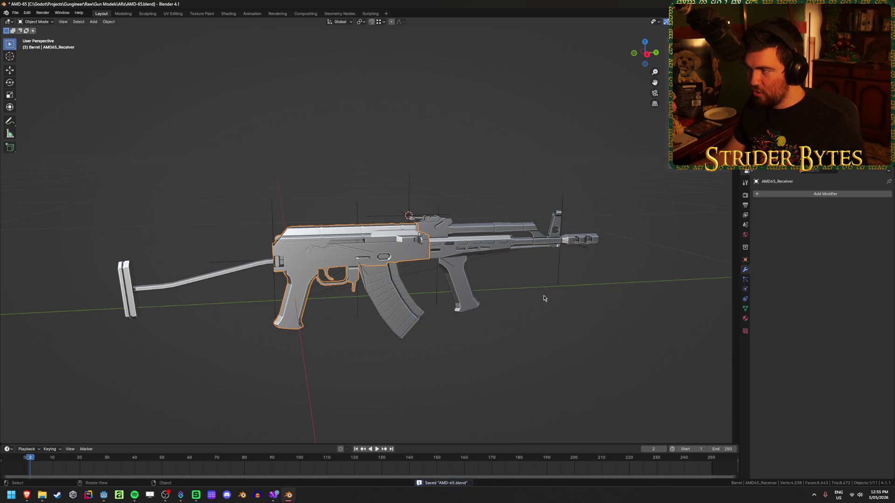
click(595, 344)
key(ctrl+s)
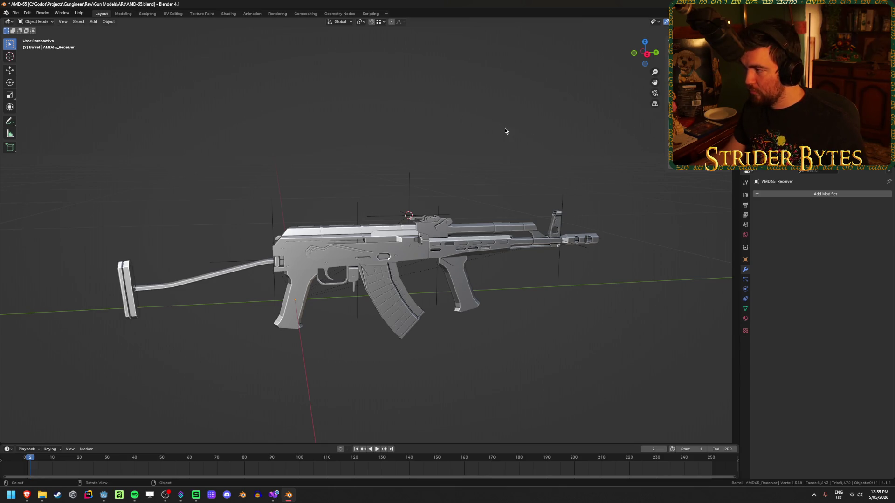
key(ctrl+e)
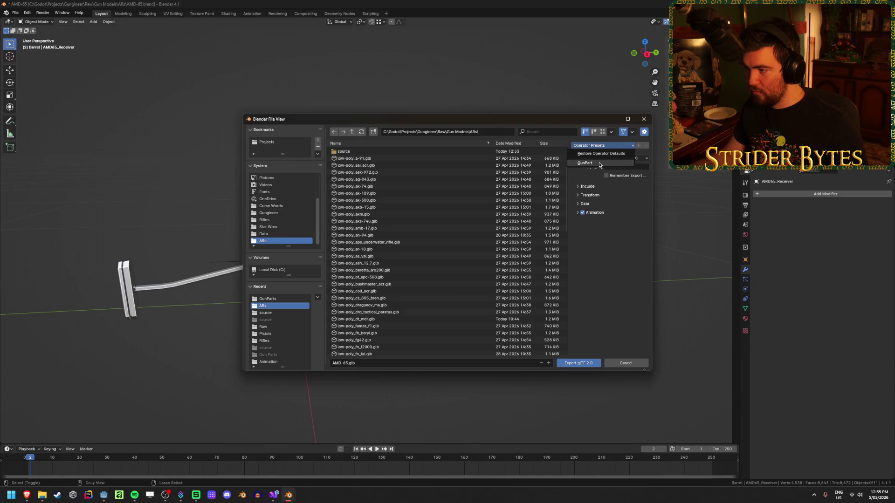
- Export over Receiver_AMD65.glb in Gungineer/Meshes/GunParts/ARs, then reopen the glTF export
click(352, 132)
click(352, 132)
click(352, 132)
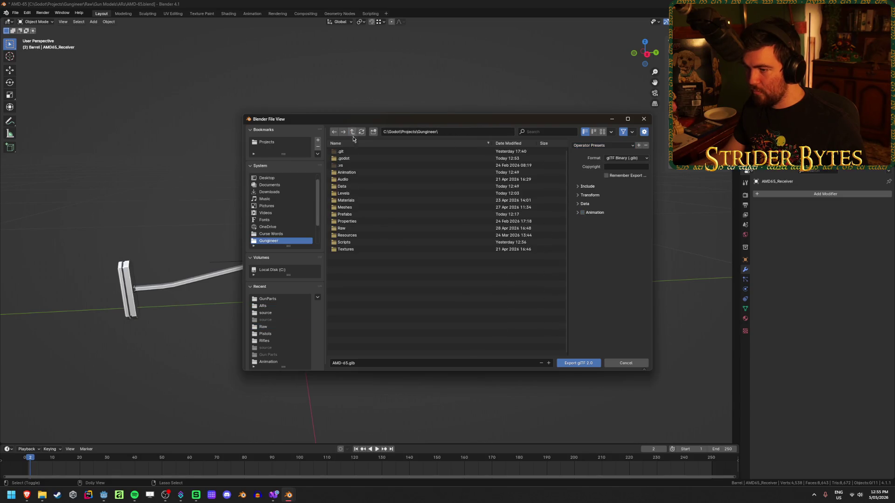
double_click(356, 206)
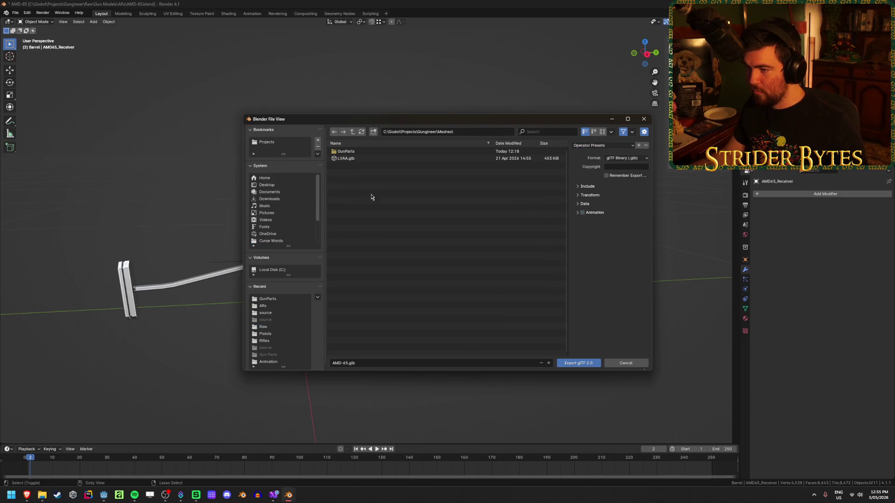
double_click(374, 152)
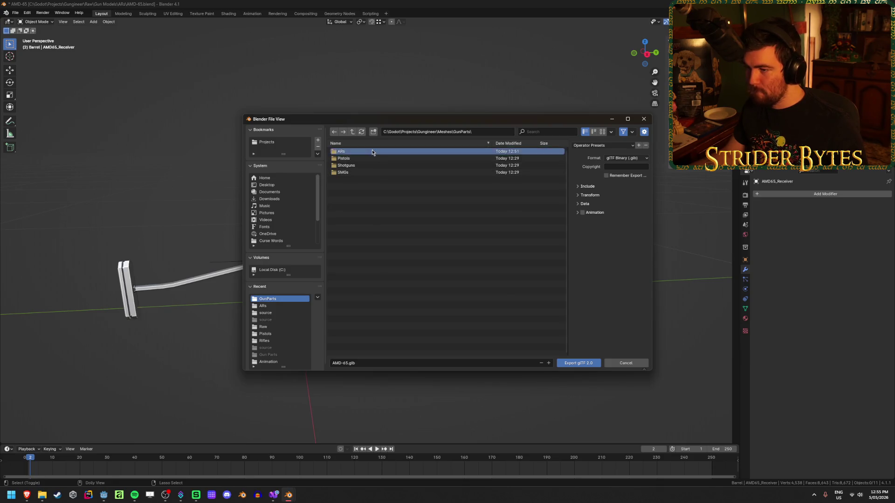
double_click(372, 152)
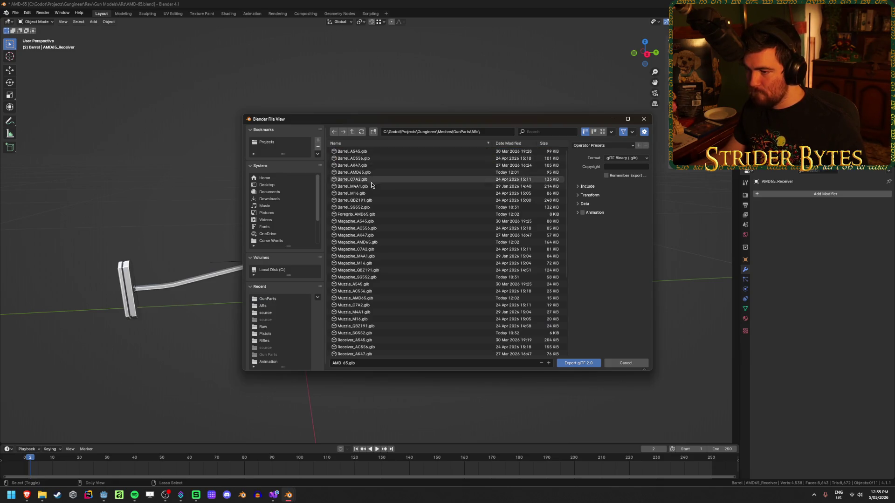
scroll(412, 238, down, 2)
scroll(412, 236, down, 2)
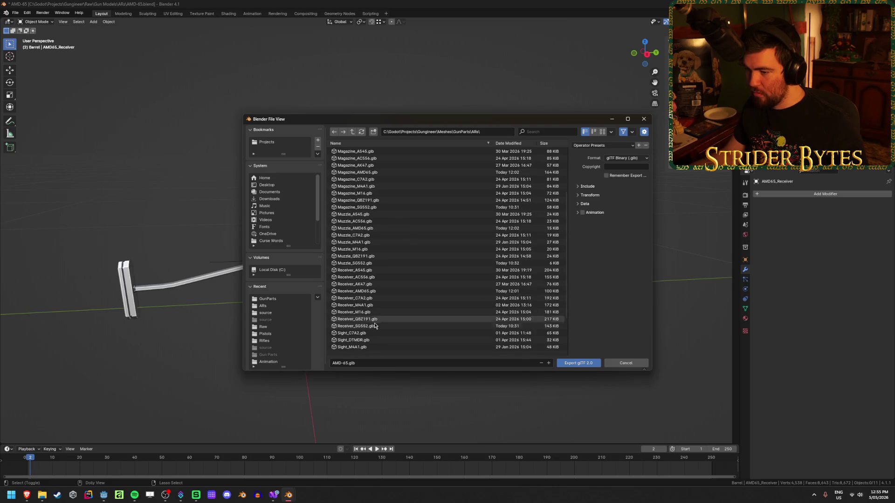
scroll(381, 266, up, 4)
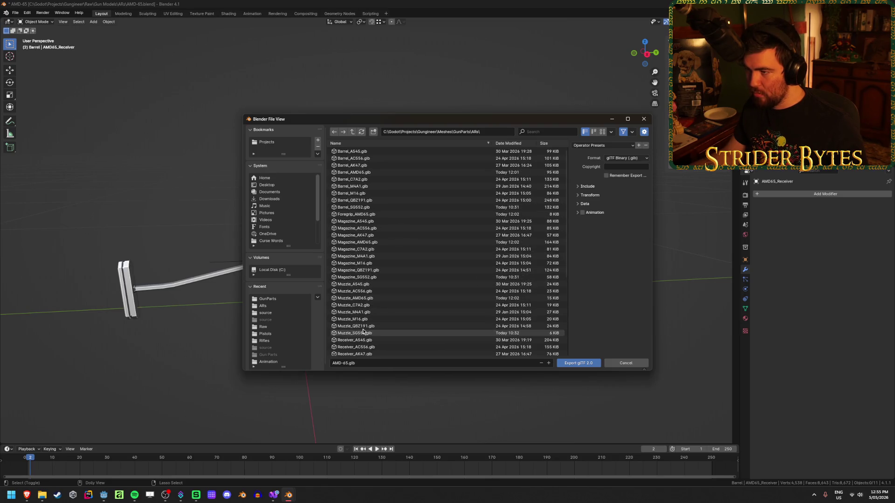
scroll(363, 332, down, 4)
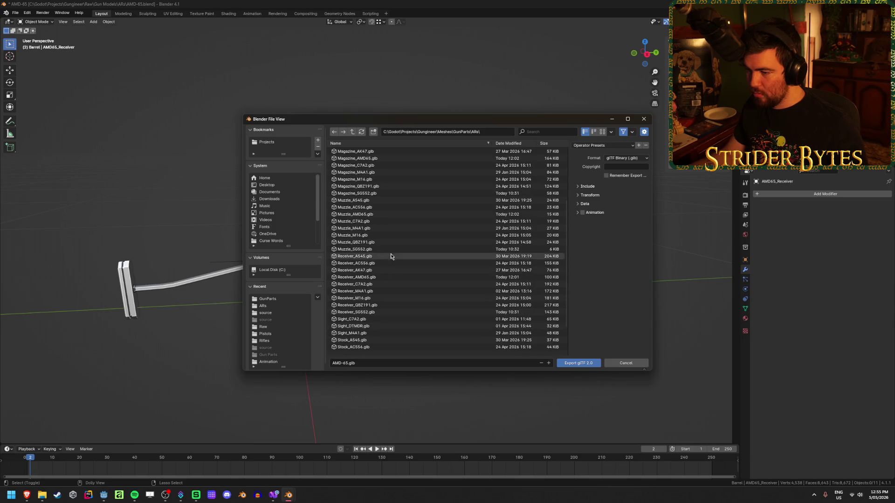
click(387, 278)
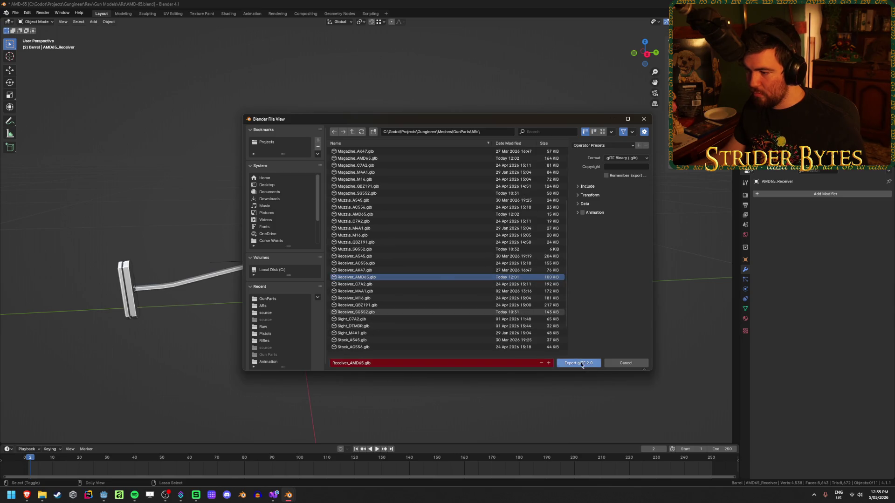
click(576, 363)
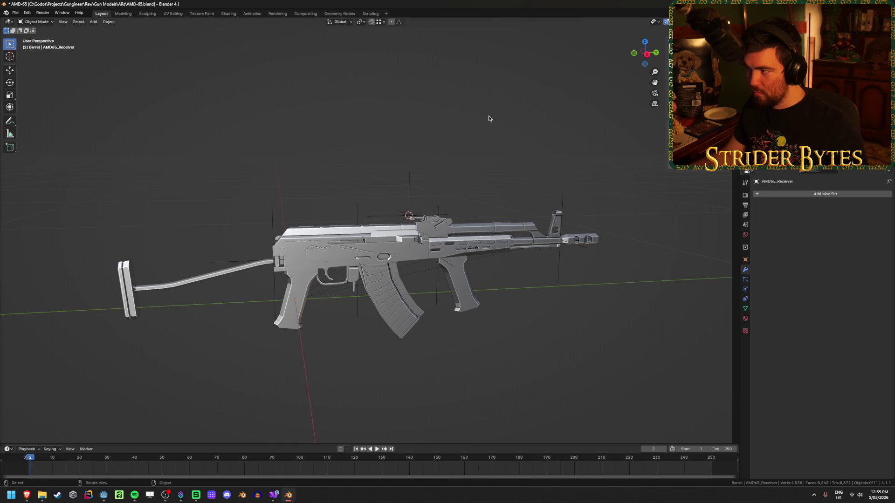
key(shift+r)
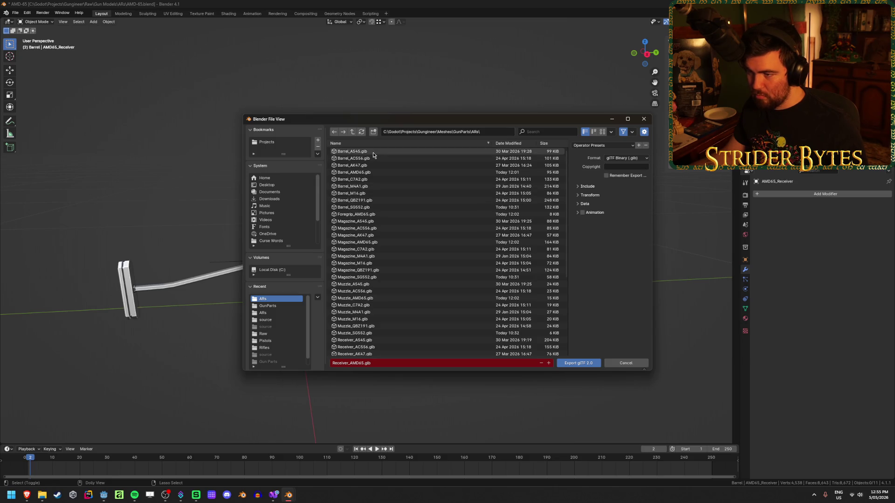
- Export over Barrel_AMD65.glb and Magazine_AMD65.glb
click(372, 172)
click(578, 363)
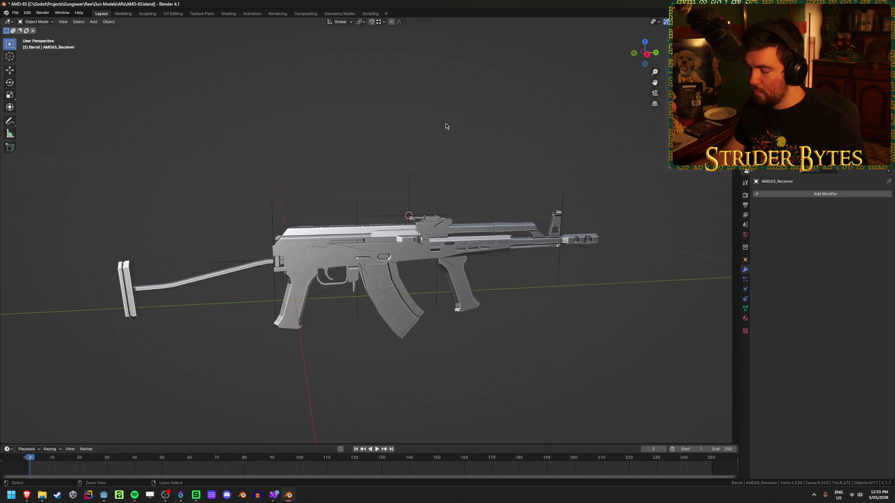
key(shift+r)
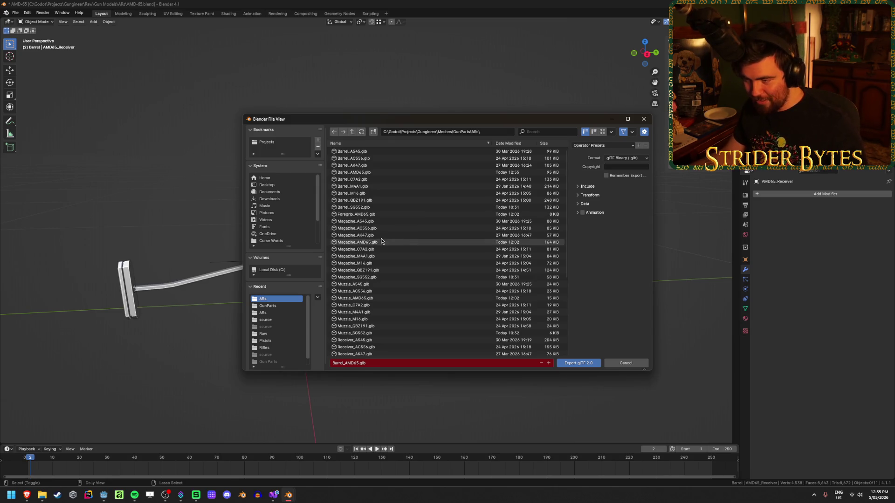
click(578, 363)
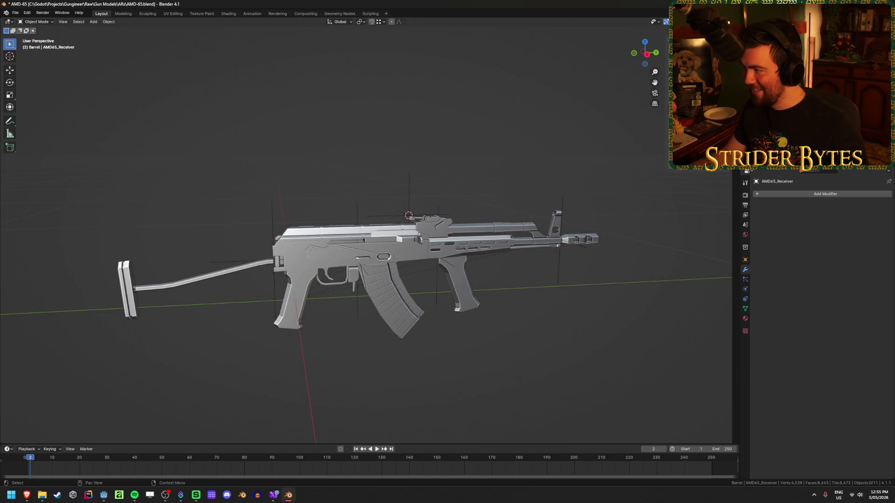
key(shift+r)
- Export over Stock_AMD65.glb and Muzzle_AMD65.glb, save the .blend, and switch to Godot
scroll(410, 242, down, 5)
click(381, 316)
click(587, 364)
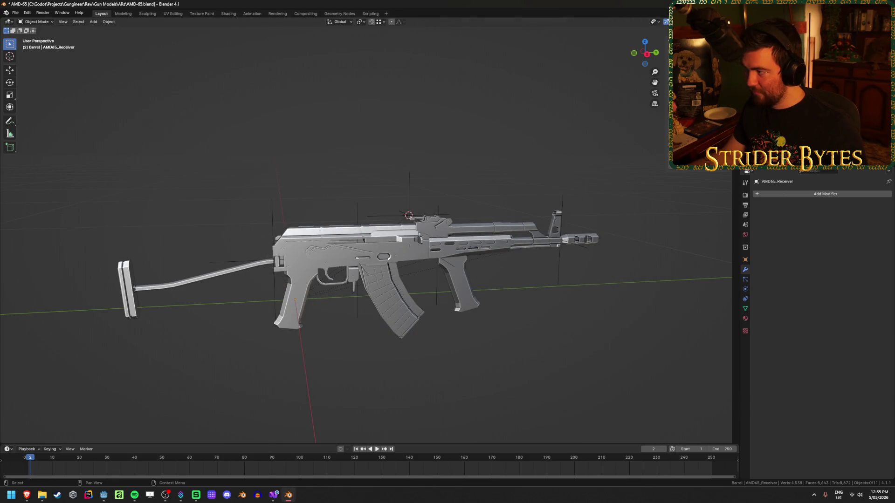
key(shift+r)
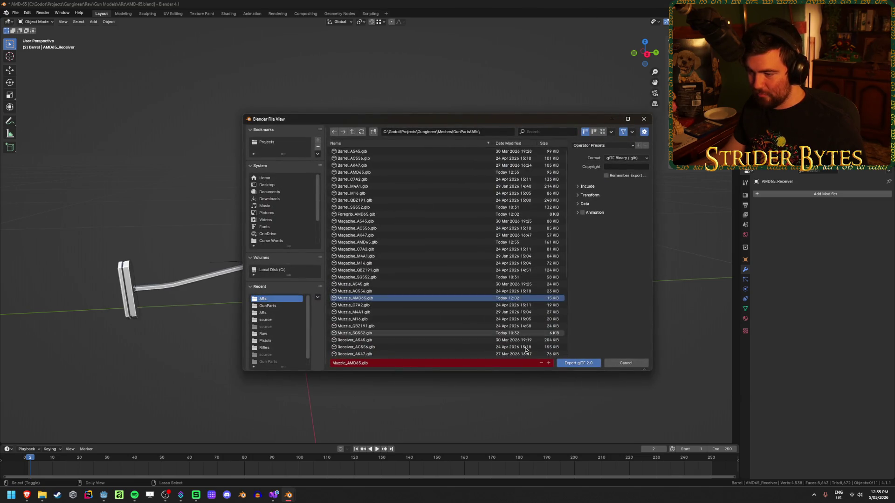
click(578, 363)
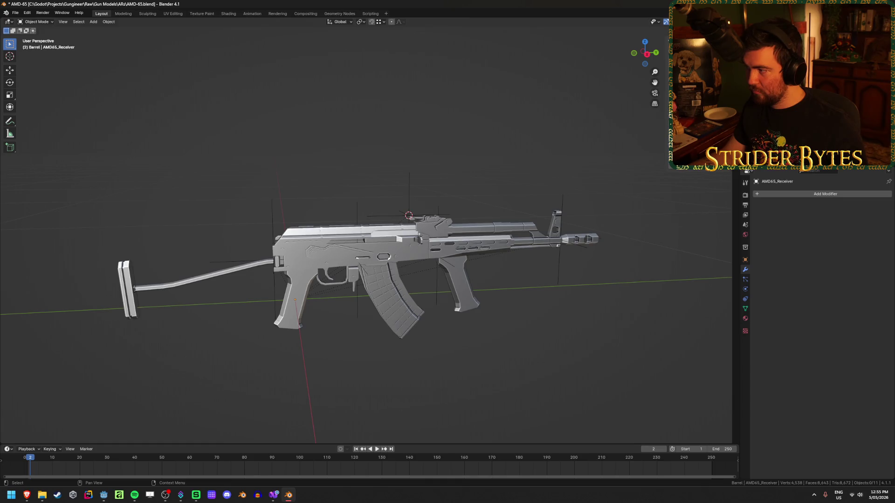
key(shift+r)
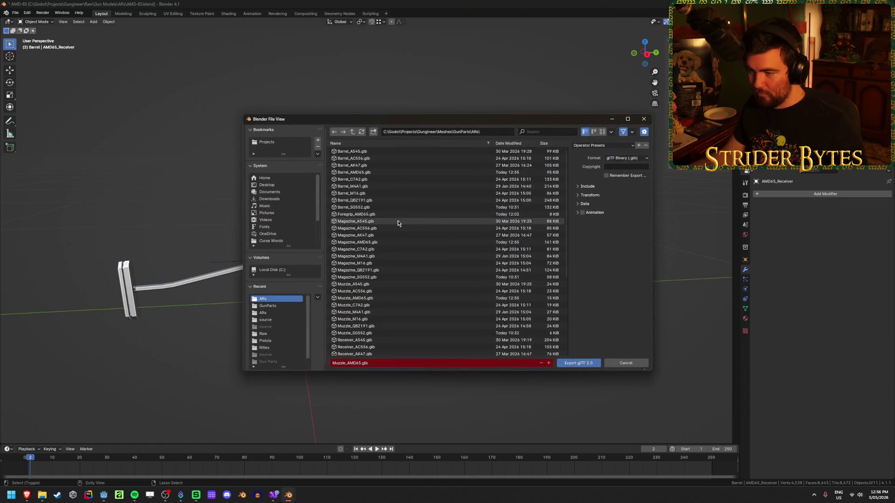
click(583, 362)
key(ctrl+s)
key(alt+Tab)
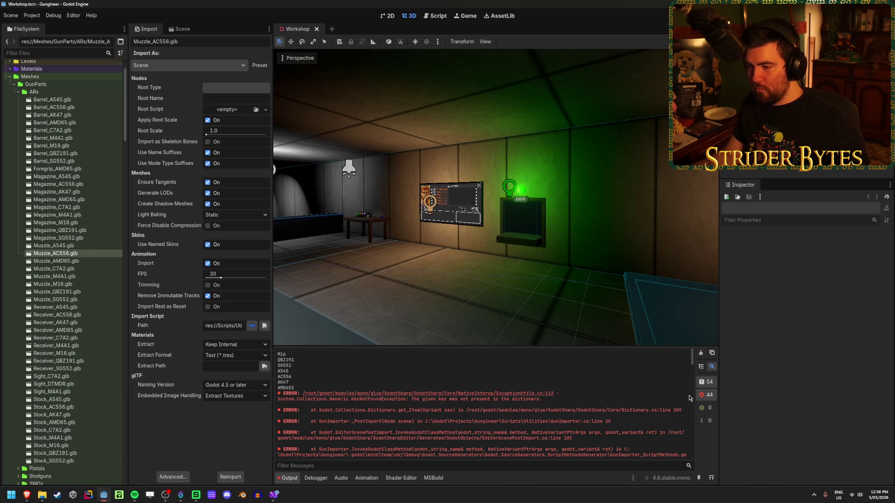
- Reimport the 48 files from Barrel_A545.glb to Stock_SG552.glb, clearing Output and saving the scene
click(701, 353)
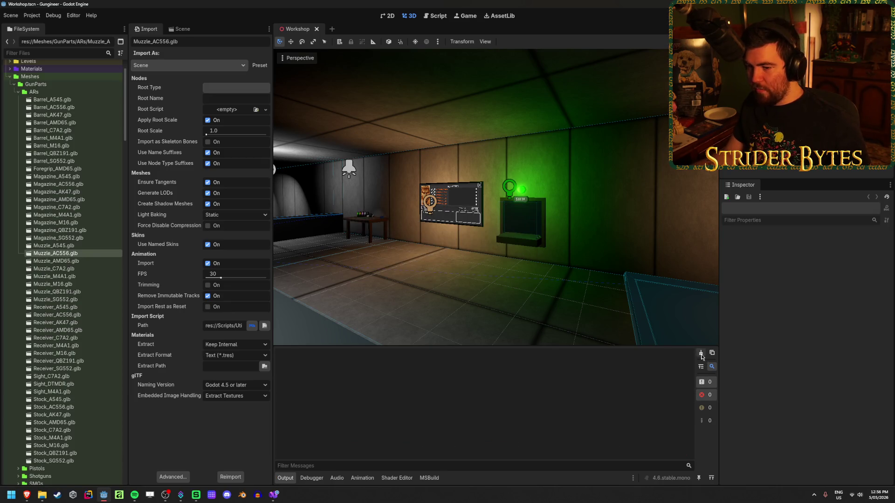
click(52, 100)
shift+click(68, 460)
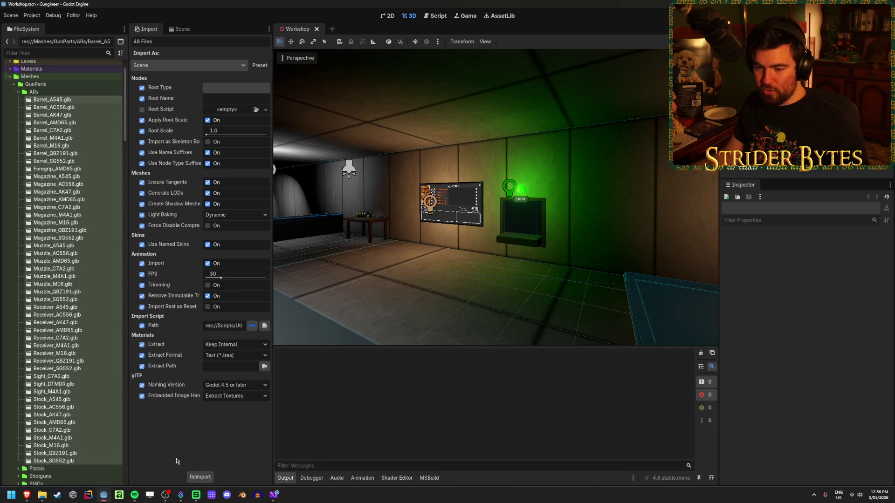
click(199, 477)
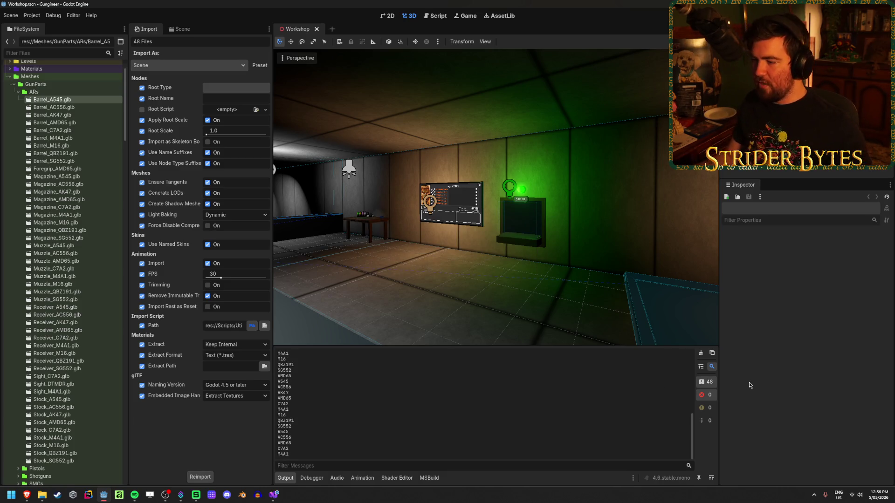
click(700, 354)
key(ctrl+s)
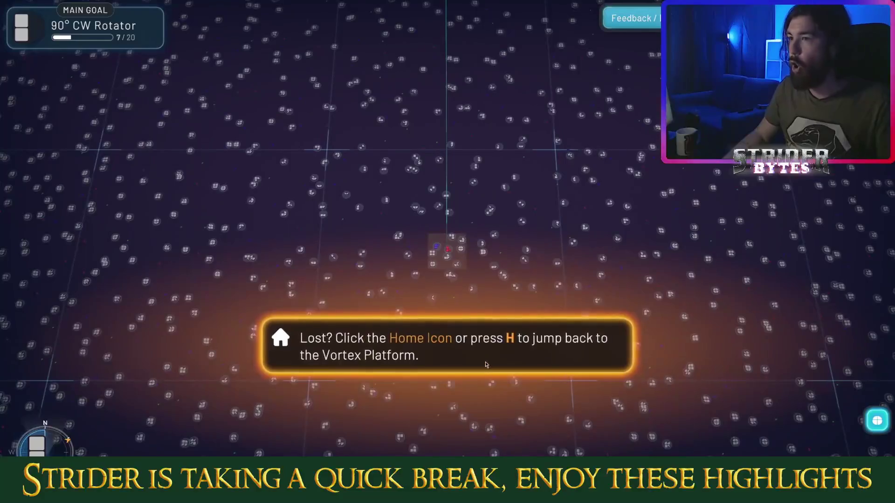
- Pan around the map while deliveries fill the 90° CW Rotator goal
scroll(474, 167, down, 3)
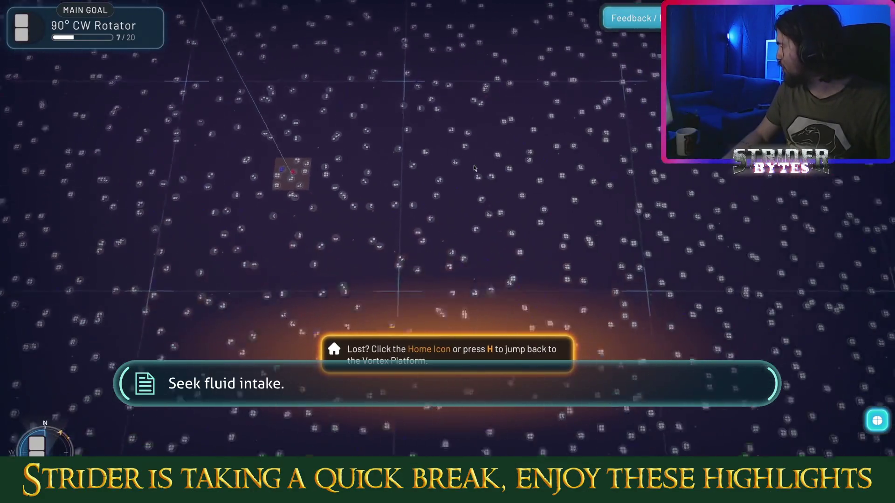
key(w)
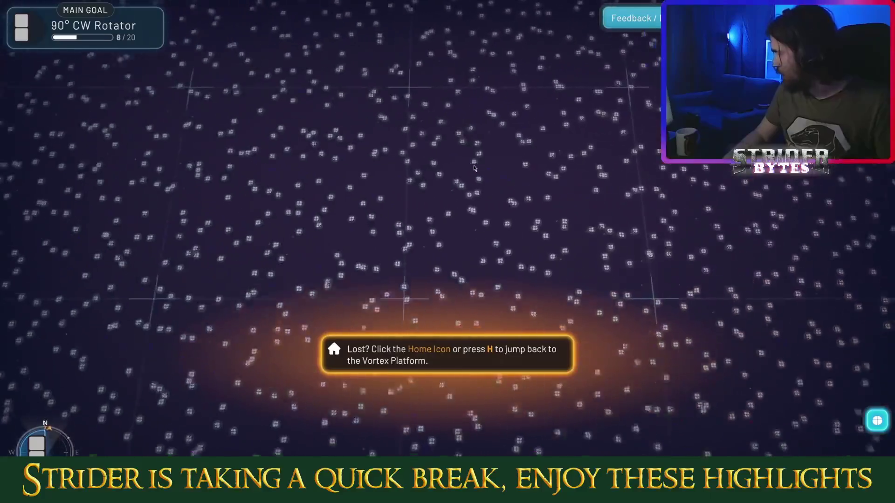
key(d)
key(d)
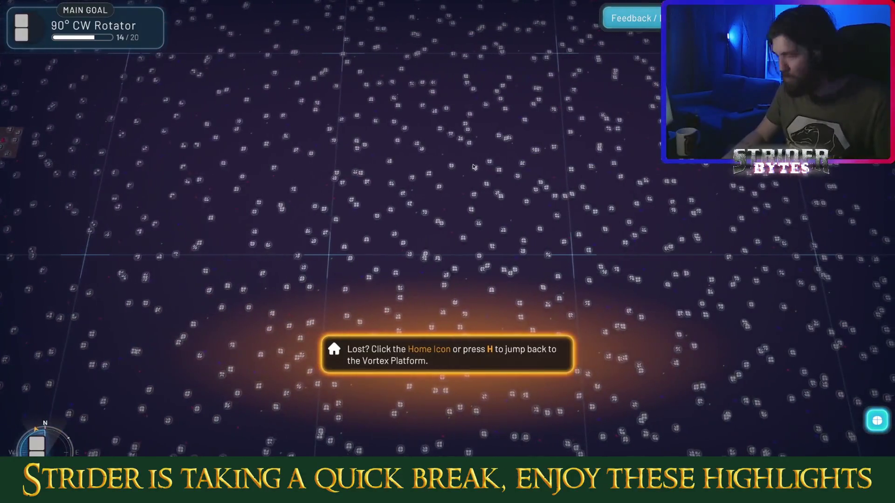
key(a)
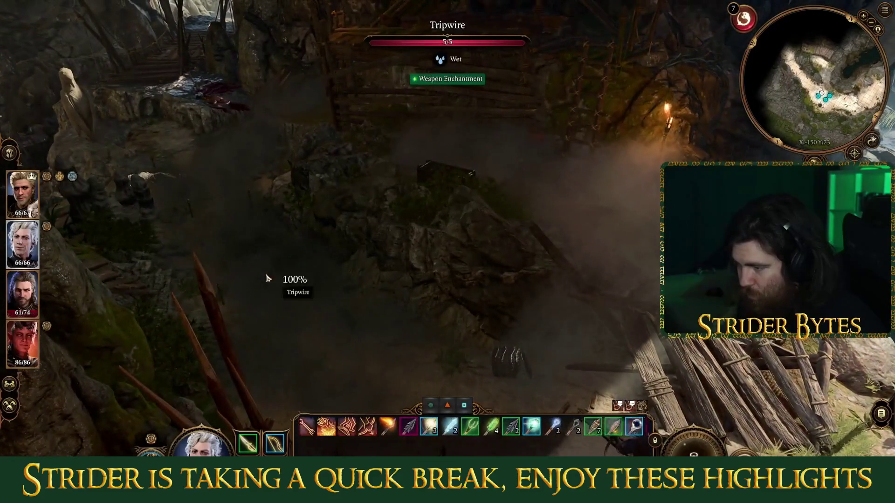
- Cancel the Tripwire targeting and move the camera north toward the cliff path
right_click(266, 278)
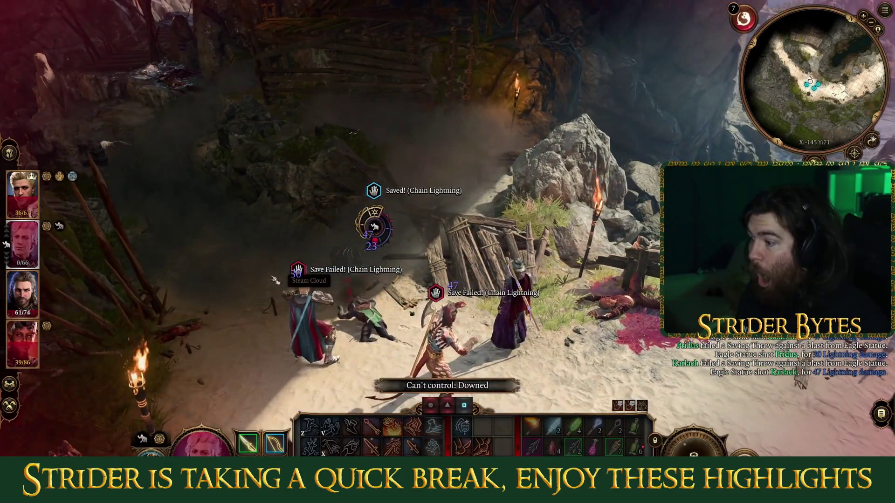
key(w)
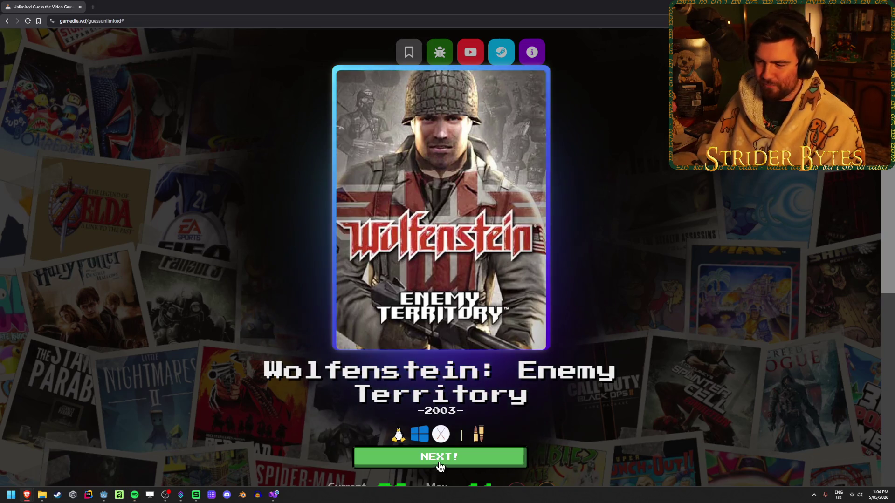
- Start a new round and guess Baldur's Gate 3
click(418, 459)
scroll(425, 81, up, 1)
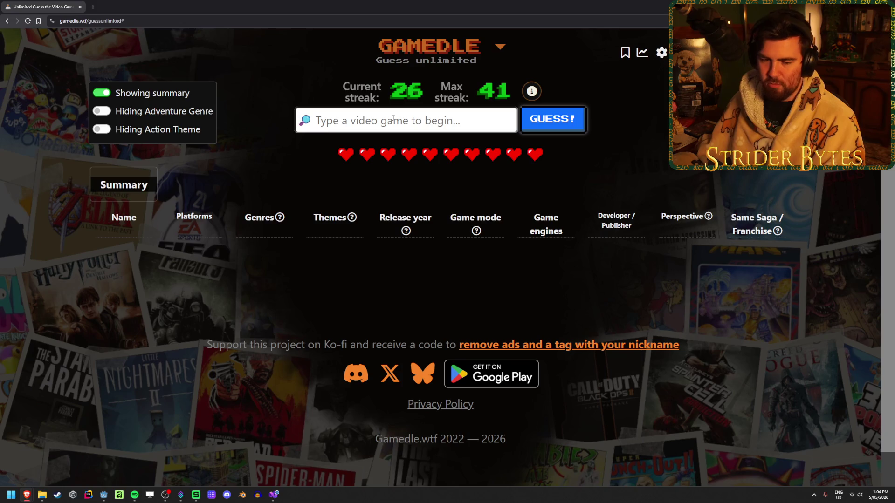
text(baldur's gate)
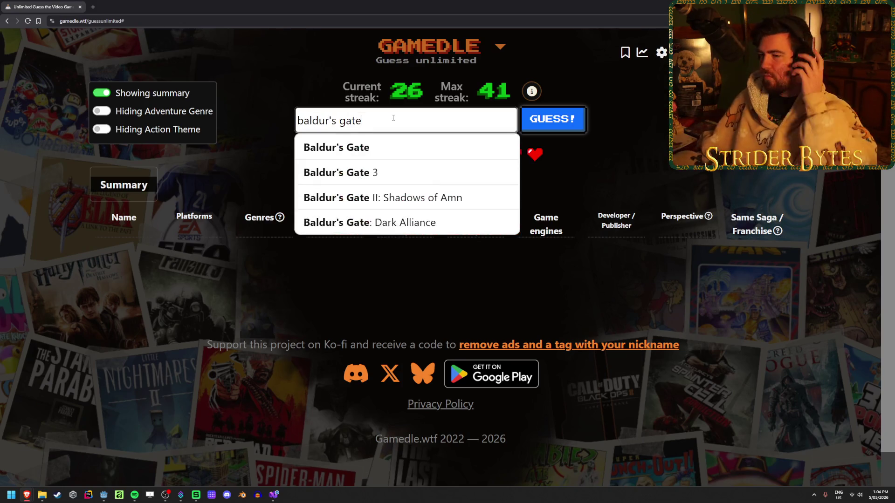
click(361, 174)
click(576, 117)
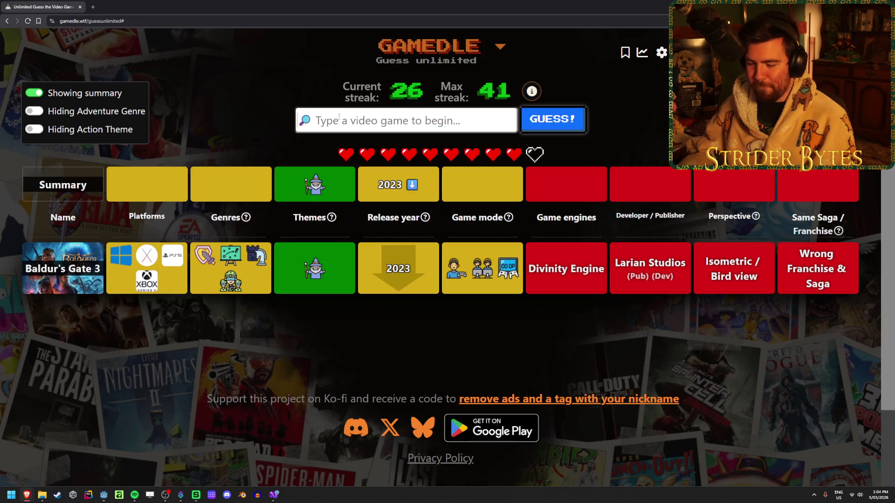
- Search 'final fant' and guess Final Fantasy XV
text(final )
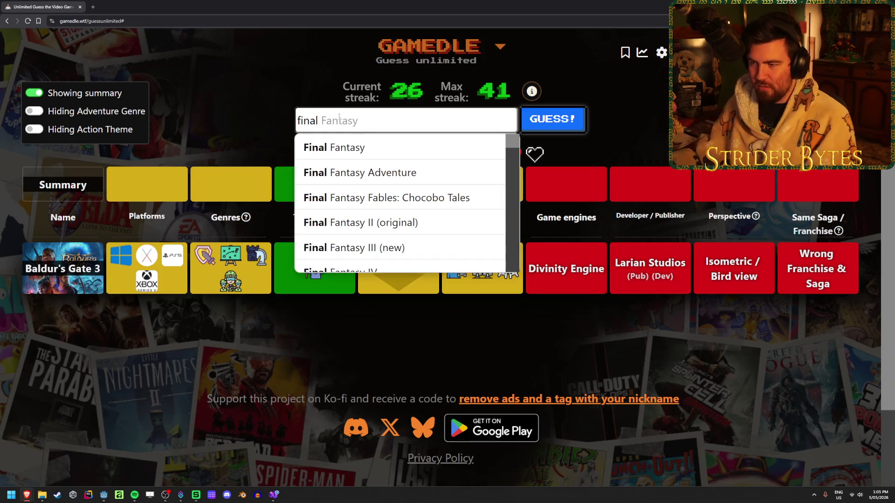
text(fant)
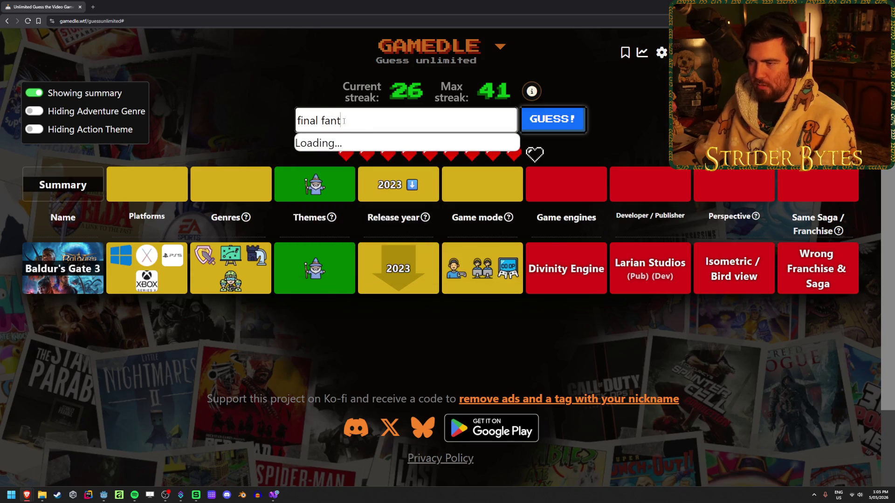
scroll(438, 163, down, 10)
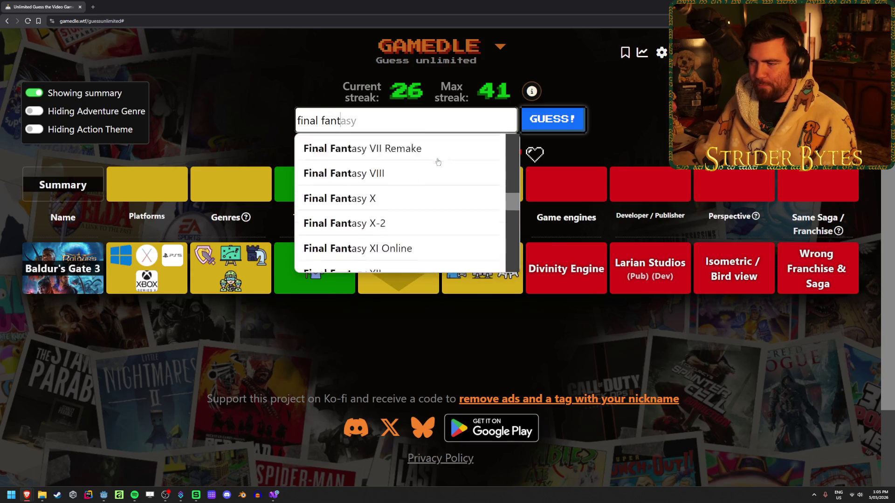
scroll(438, 161, down, 10)
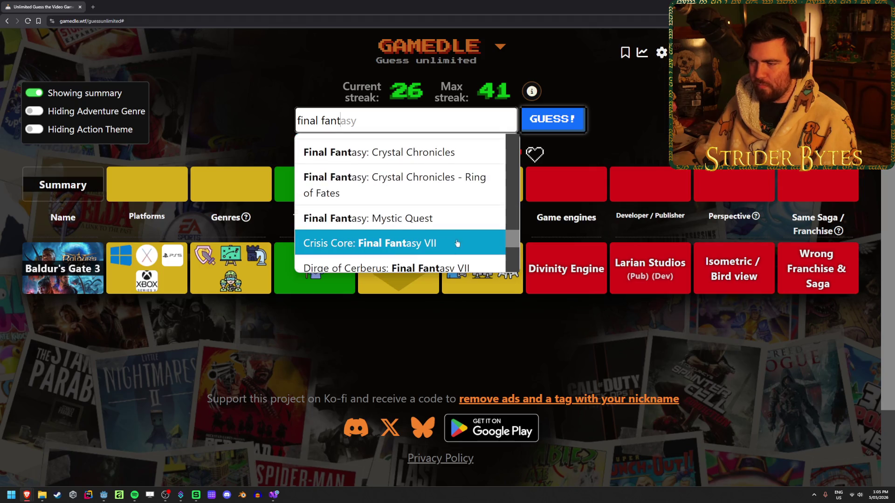
scroll(464, 234, down, 2)
scroll(457, 240, up, 8)
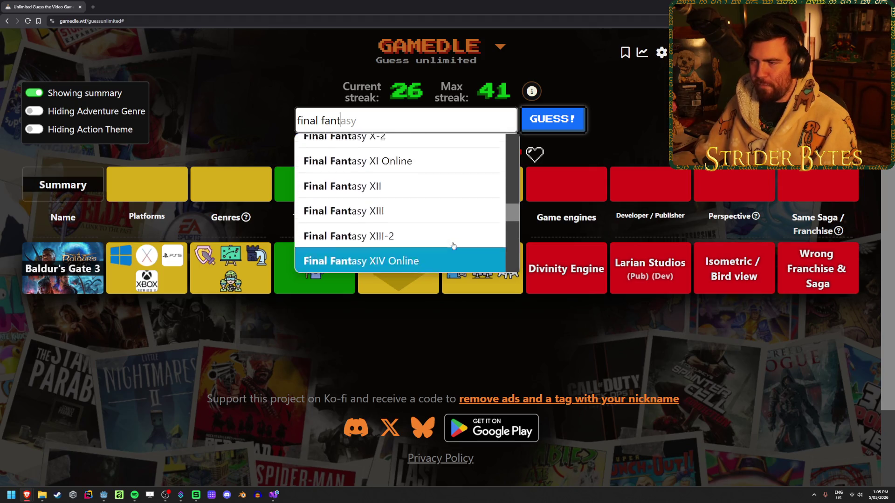
scroll(447, 238, up, 5)
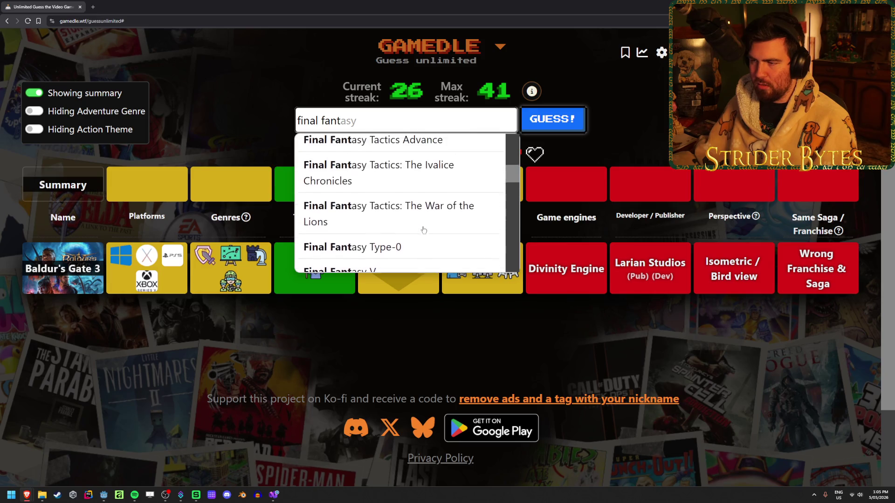
scroll(424, 228, down, 8)
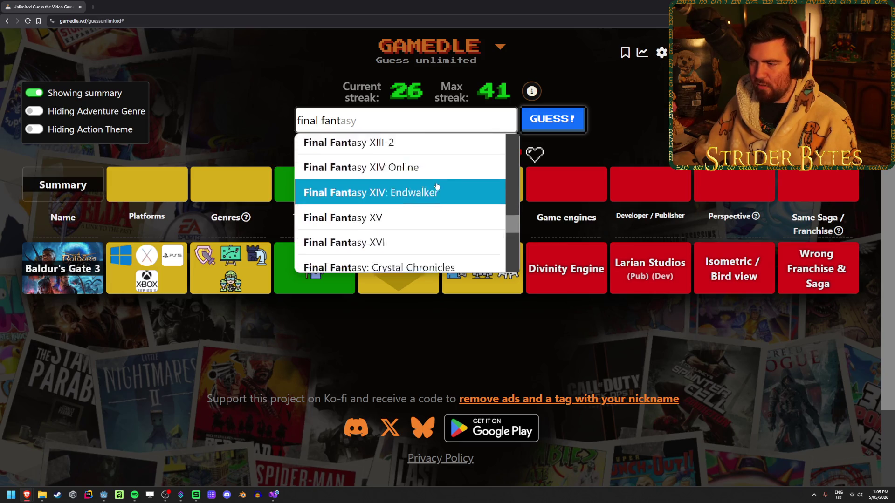
click(437, 186)
click(552, 119)
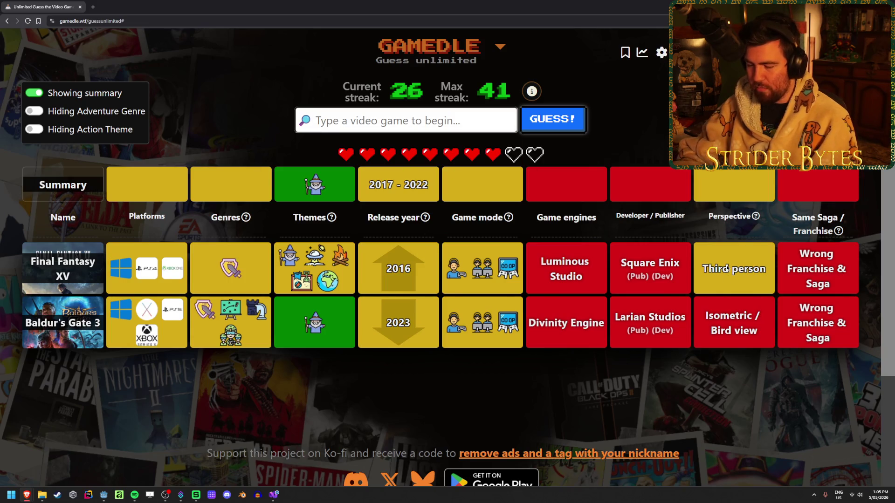
- Search 'ragnaro' and guess God of War Ragnarok
text(ragnaro)
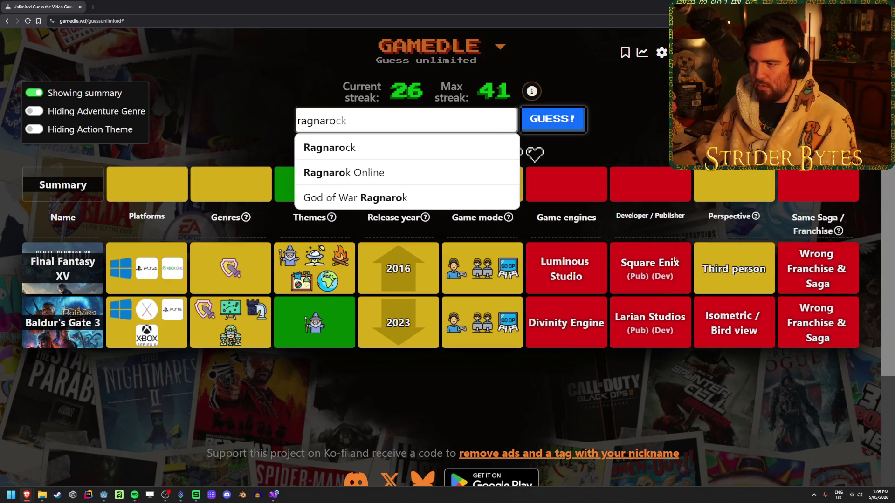
click(454, 198)
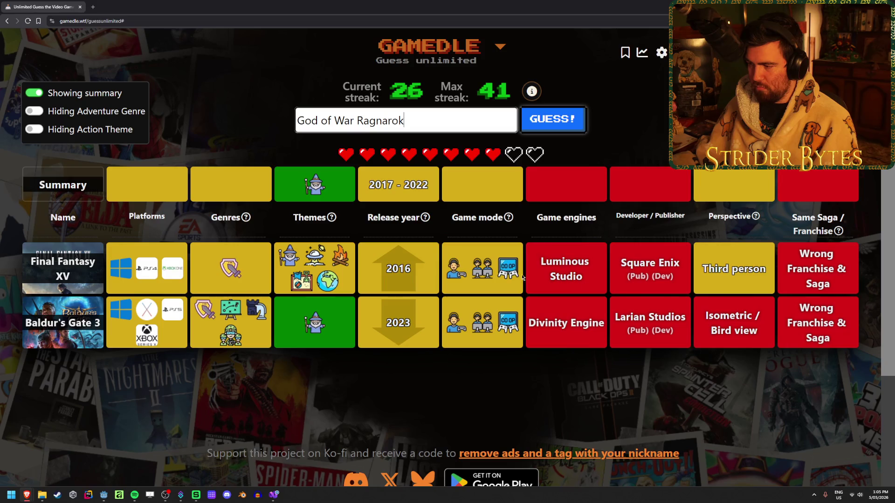
click(554, 119)
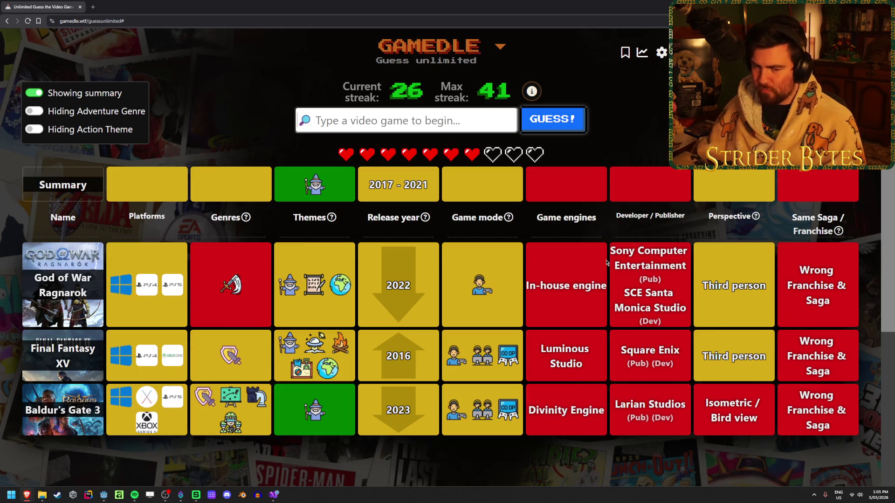
mouse_move(319, 217)
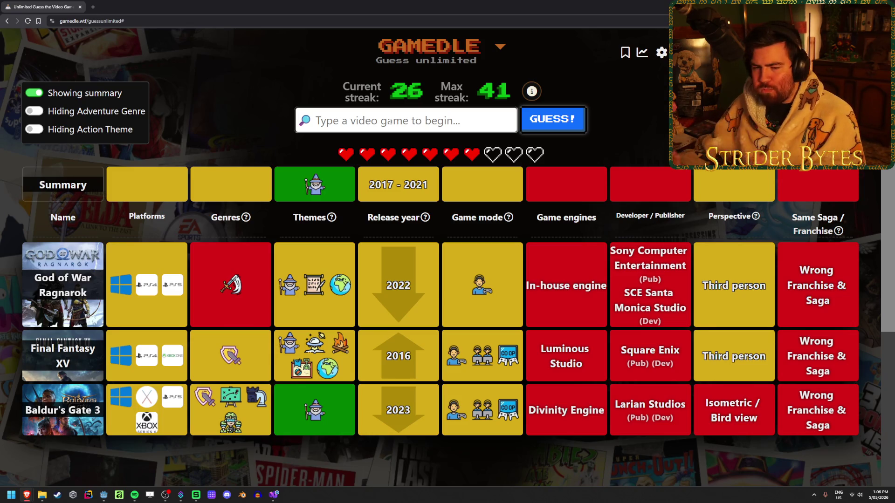
mouse_move(337, 287)
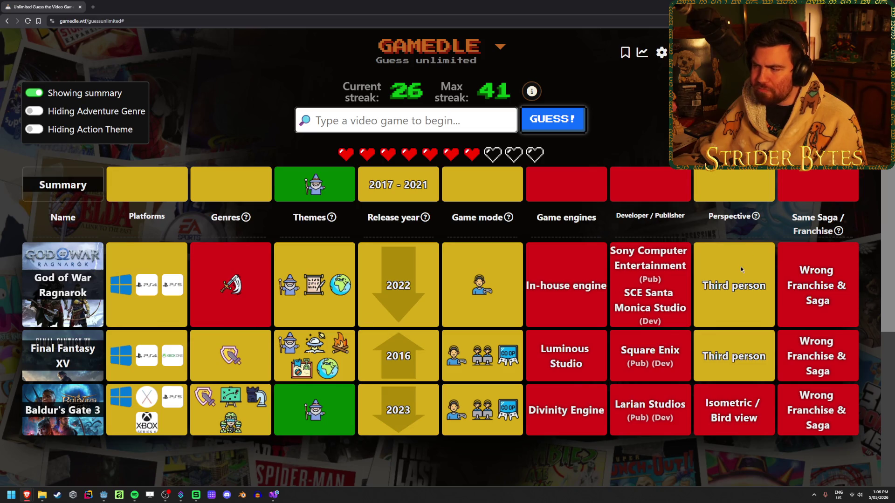
mouse_move(749, 222)
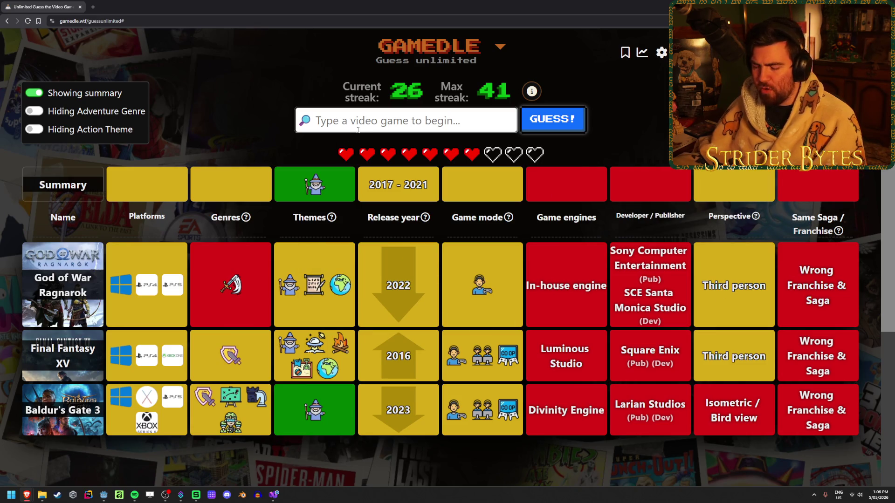
- Search 'darkest dungeon' and guess Darkest Dungeon II
text(darkest dungeon)
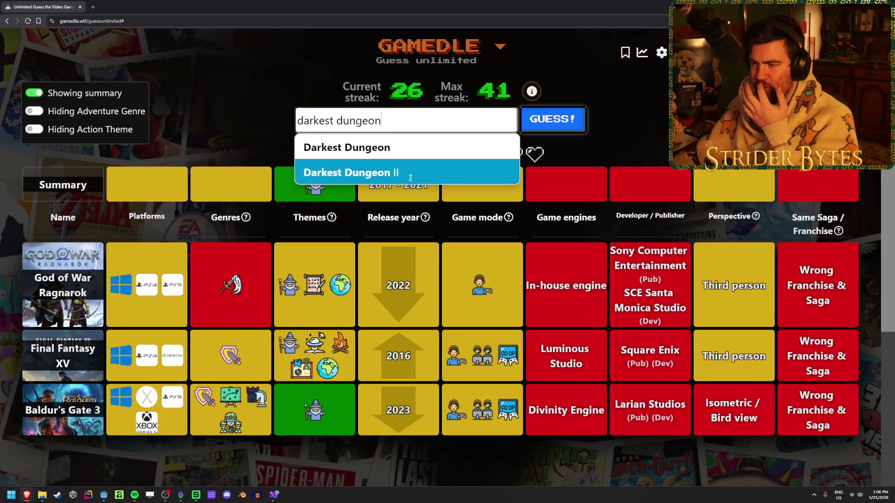
click(410, 177)
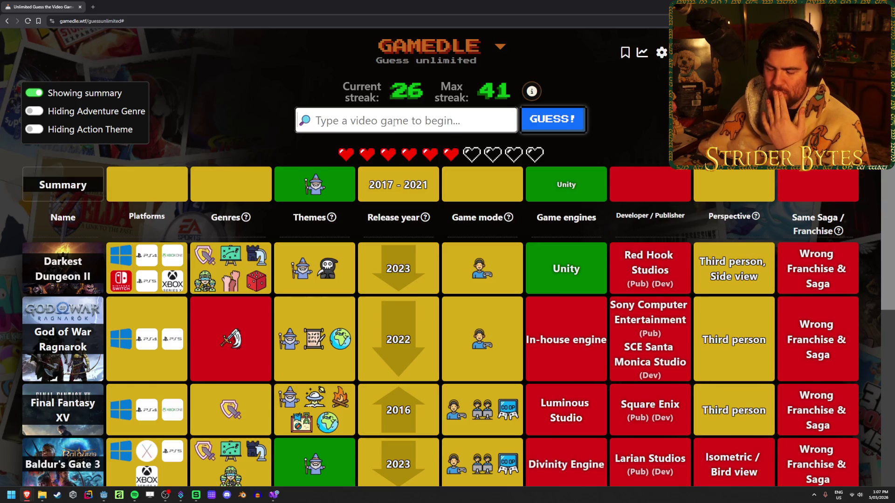
- Delete the unmatched 'examina' search text and deselect the 2017 - 2021 summary text
text(examina)
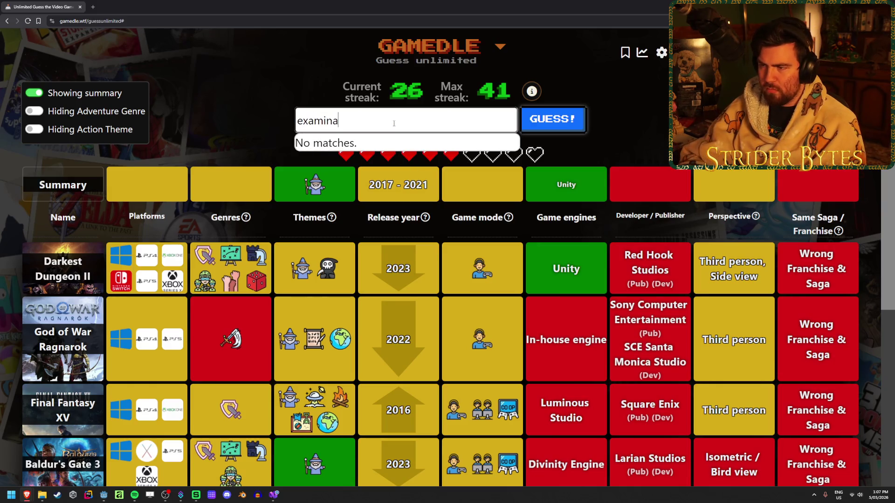
key(ctrl+BackSpace)
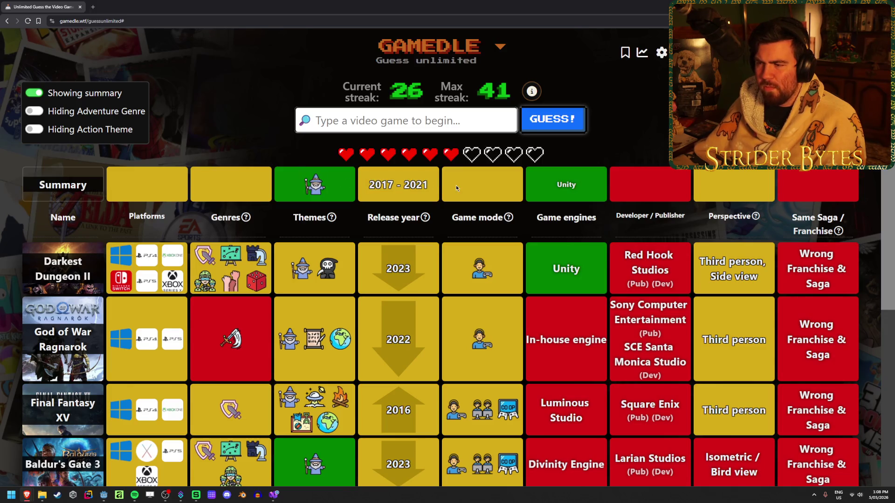
drag(456, 185, 350, 183)
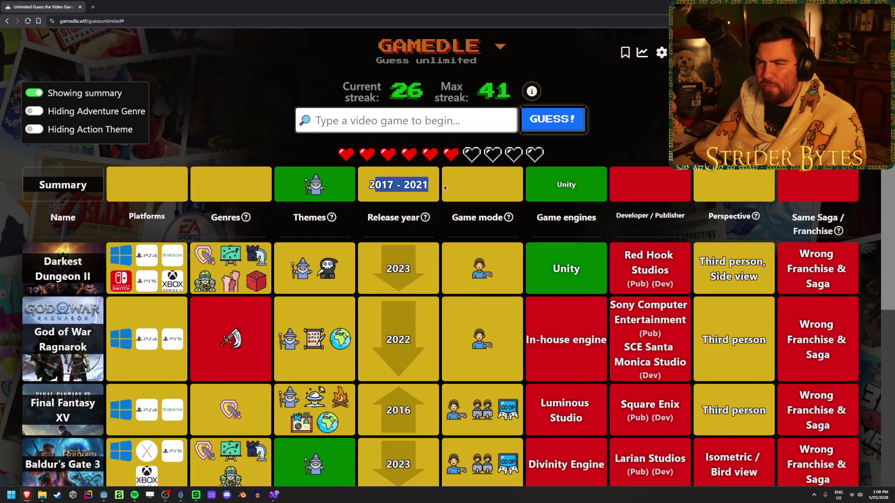
click(381, 180)
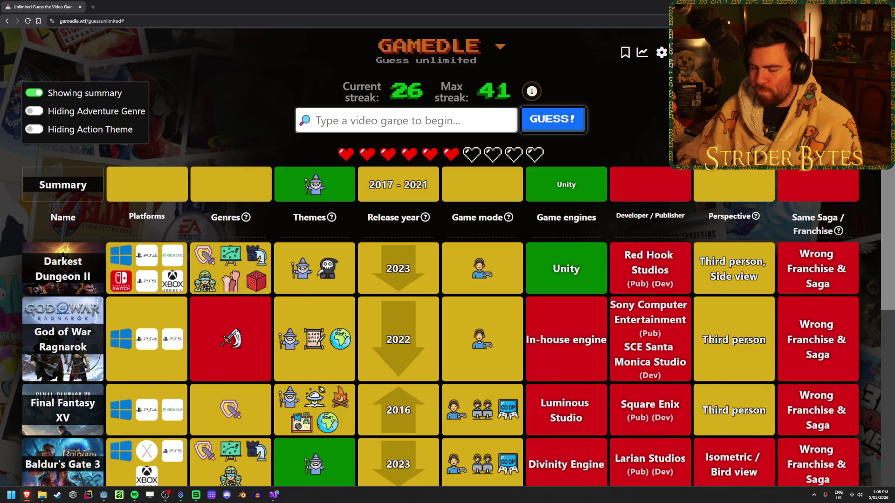
- Guess Battlefield V in Gamedle, narrowing the release window to 2019–2021
text(battlefield)
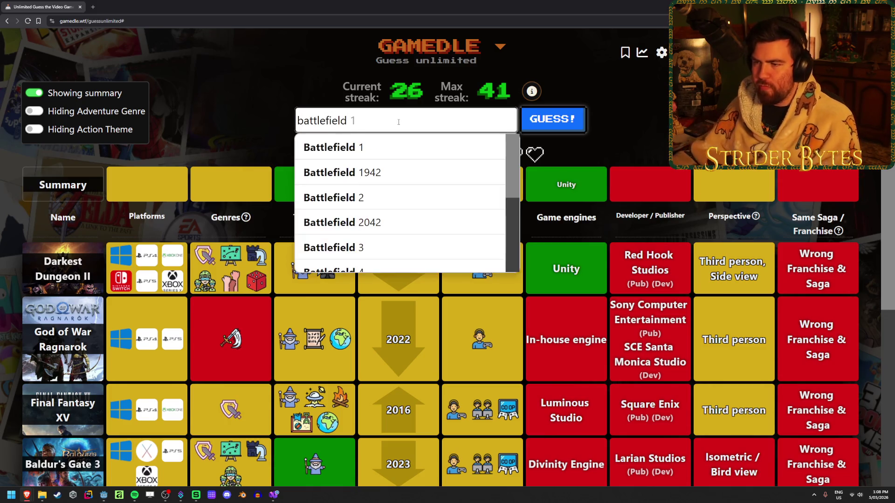
scroll(427, 184, down, 3)
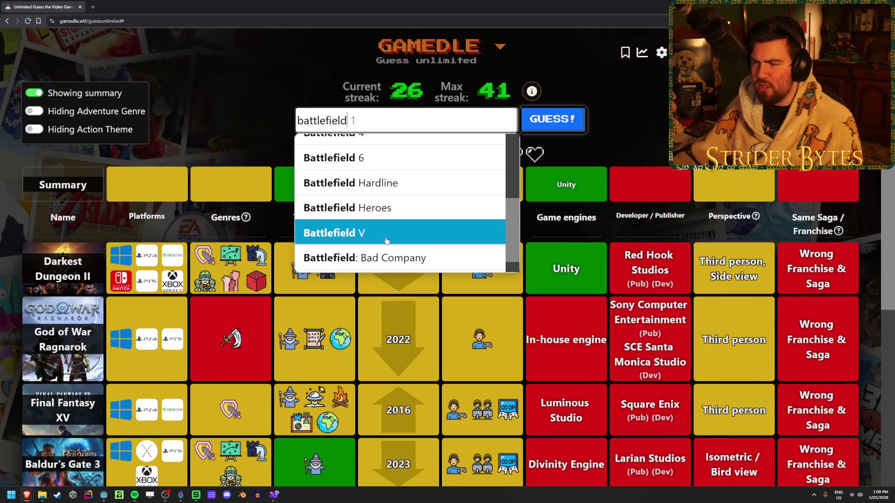
scroll(408, 191, down, 1)
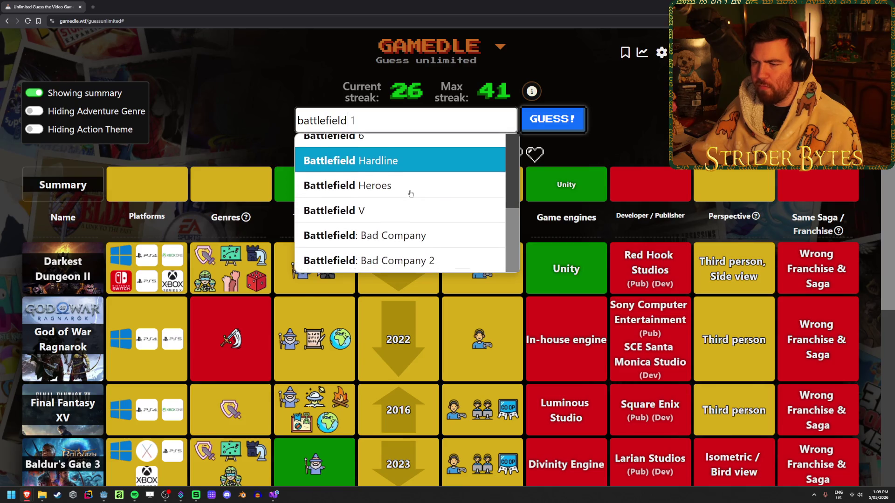
scroll(397, 200, up, 2)
click(397, 245)
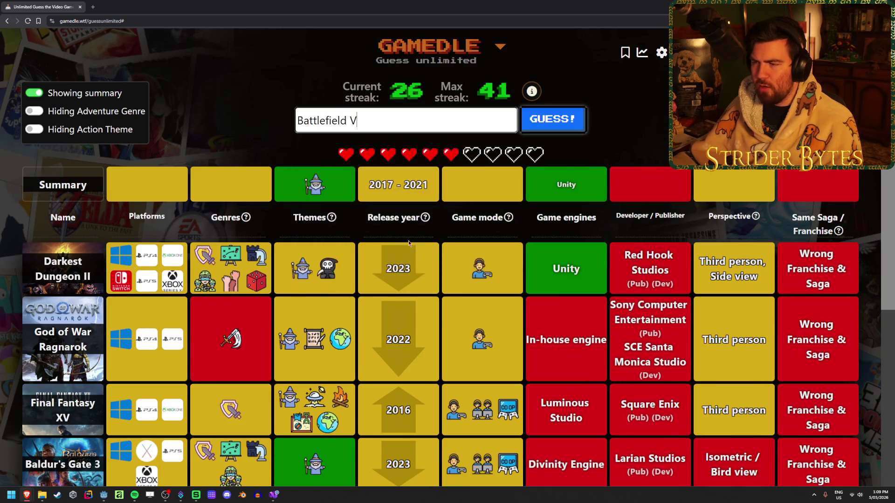
click(554, 126)
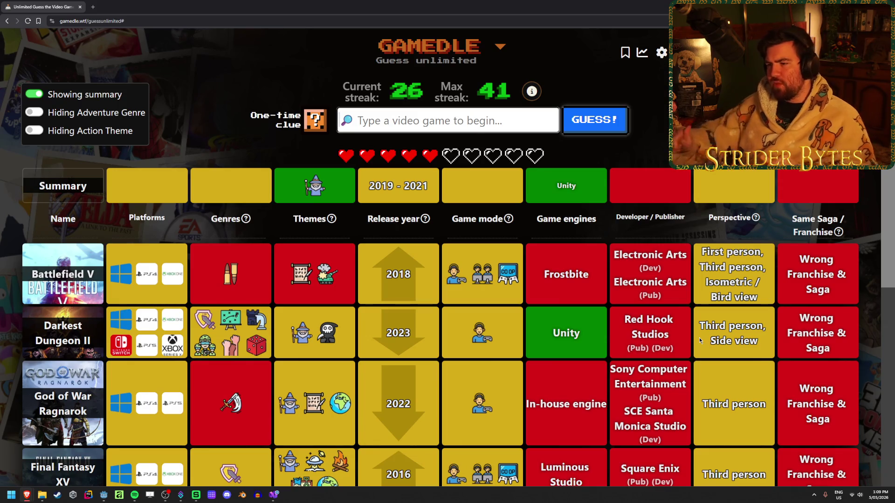
click(449, 124)
- Guess Valheim, revealing a green 2021 release year and the Unity engine
text(valheim)
key(Down)
key(Return)
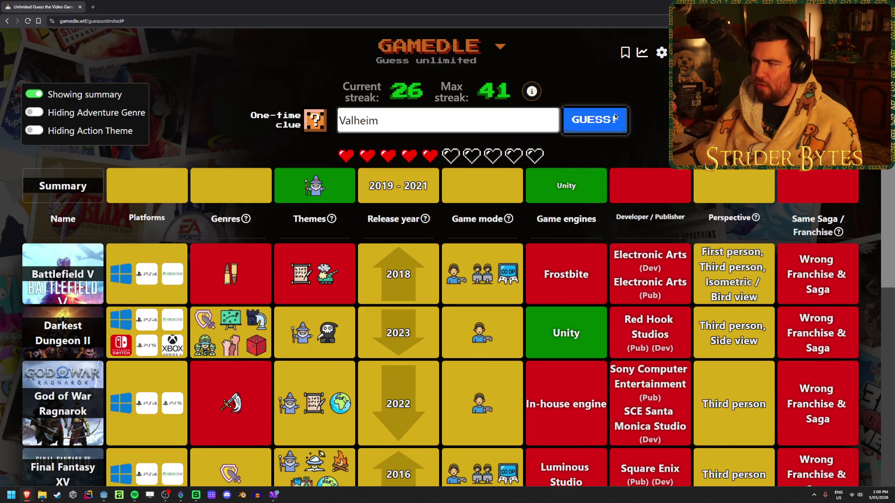
click(614, 117)
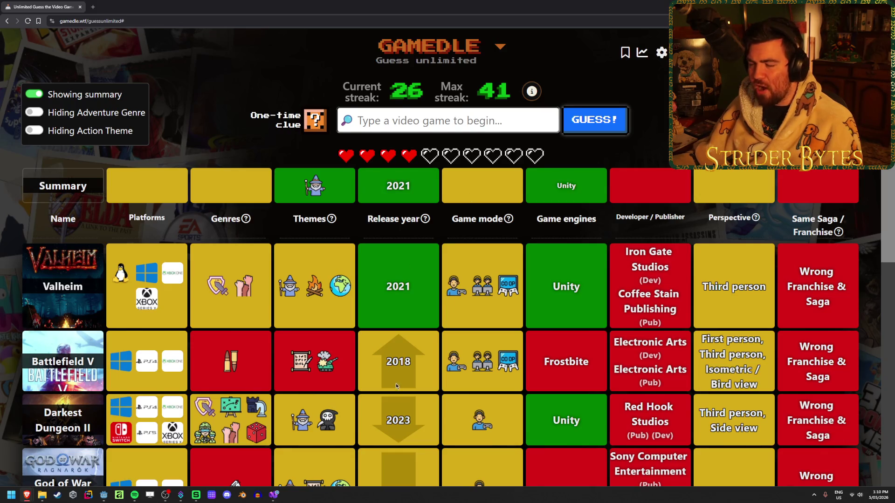
- Review the guess rows and enter 'halo' as the next guess
scroll(399, 372, down, 2)
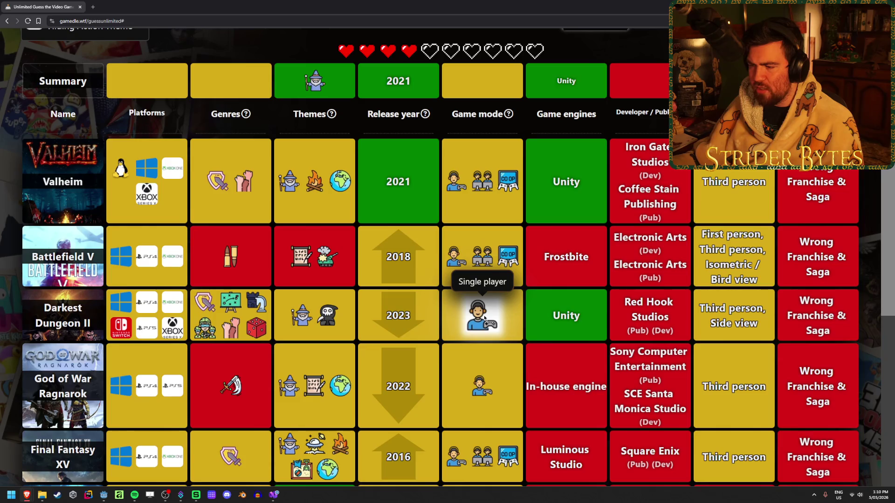
scroll(538, 337, up, 2)
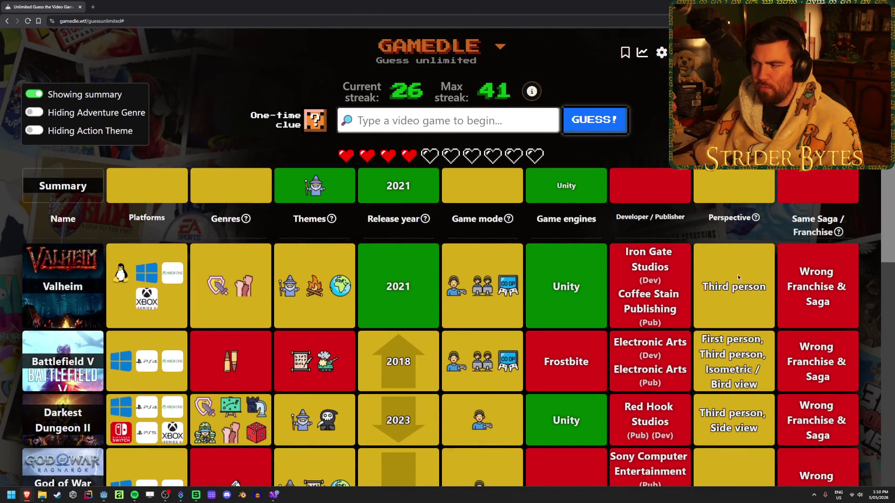
text(halo)
- Guess Halo Infinite (2021, red Slipspace Engine), then spend the one-time genre clue
scroll(496, 222, down, 2)
click(455, 173)
click(606, 122)
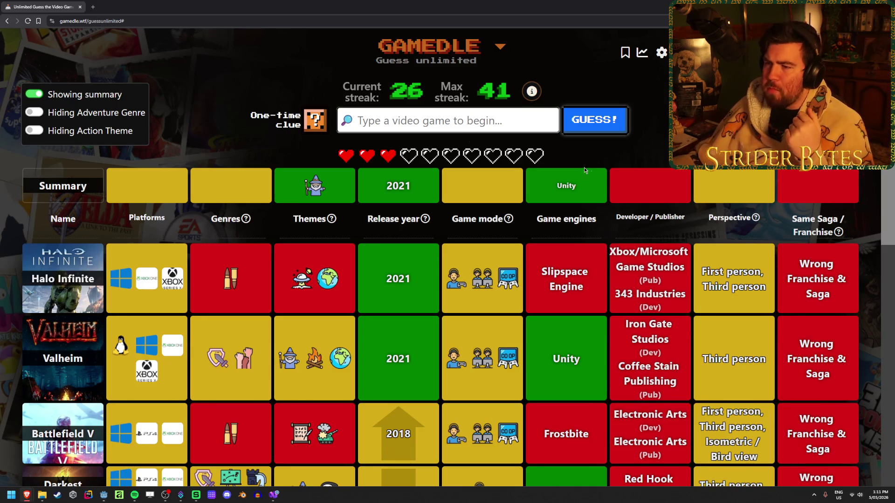
click(314, 120)
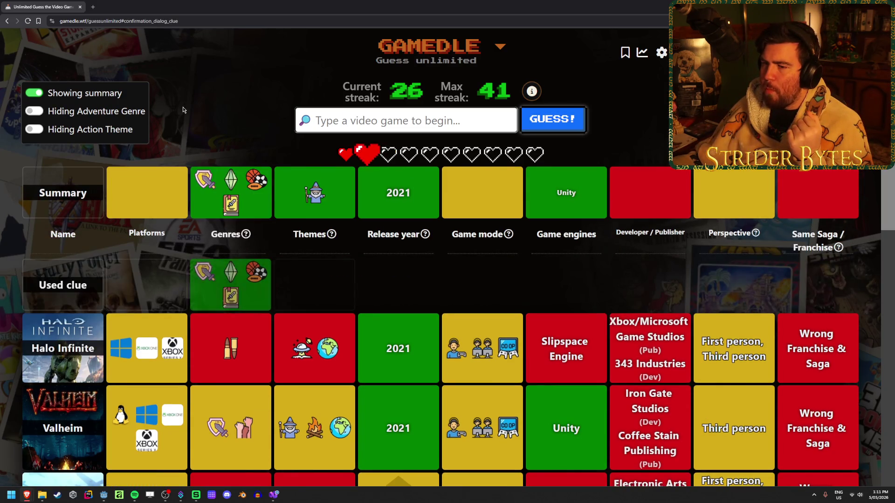
- Read the revealed genre icons: RPG, Simulator, Sports and Visual Novel
mouse_move(200, 269)
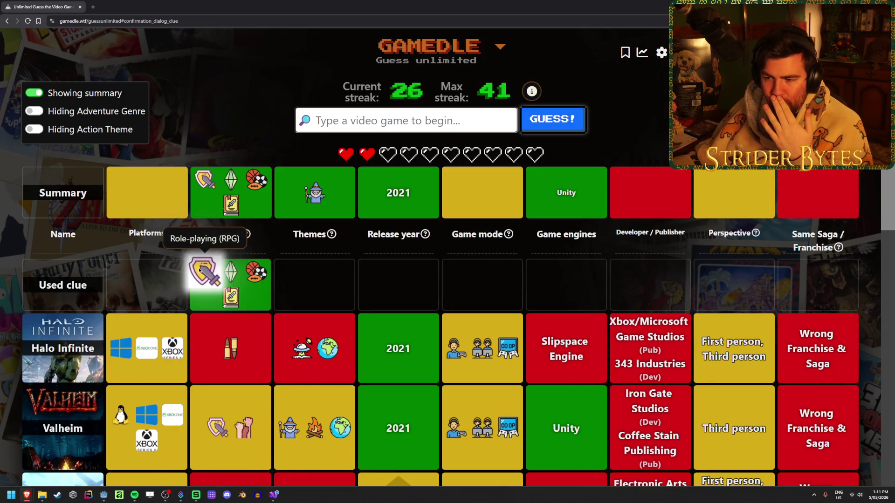
mouse_move(257, 268)
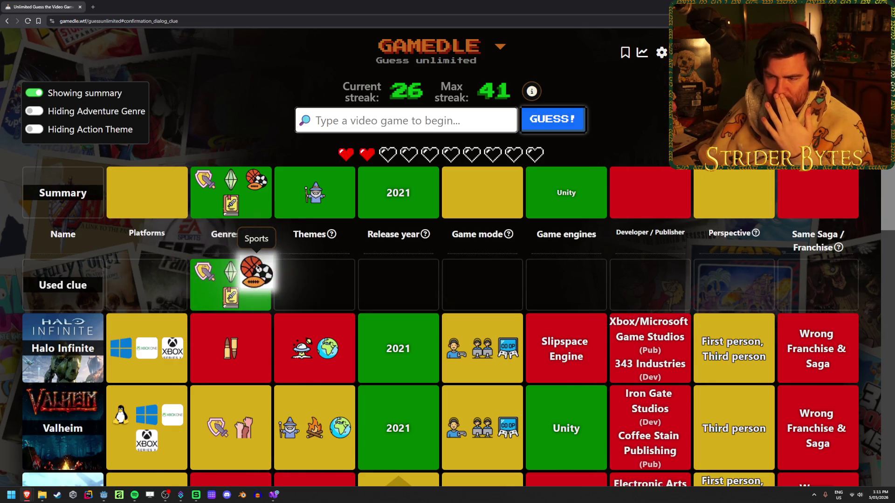
mouse_move(224, 293)
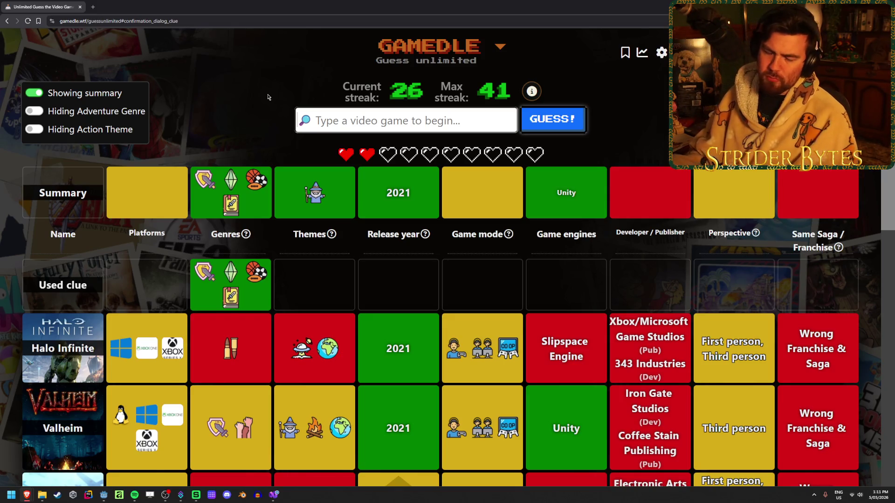
mouse_move(232, 176)
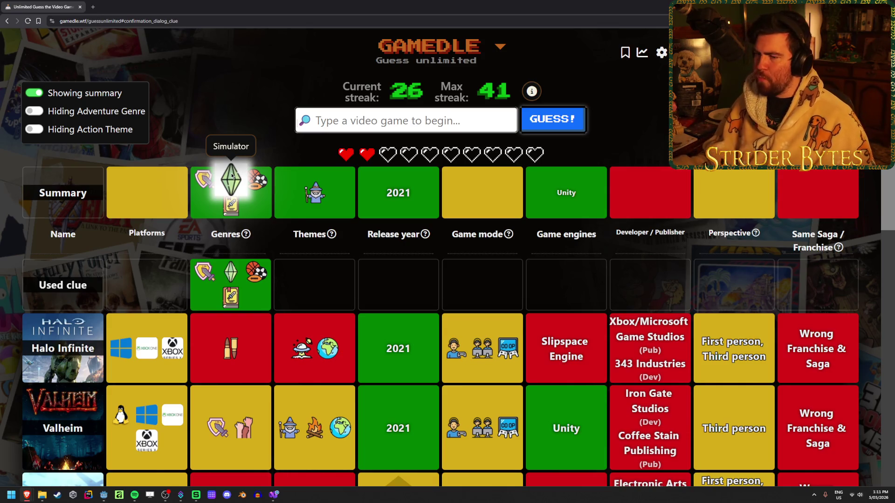
scroll(231, 176, down, 7)
scroll(719, 250, up, 5)
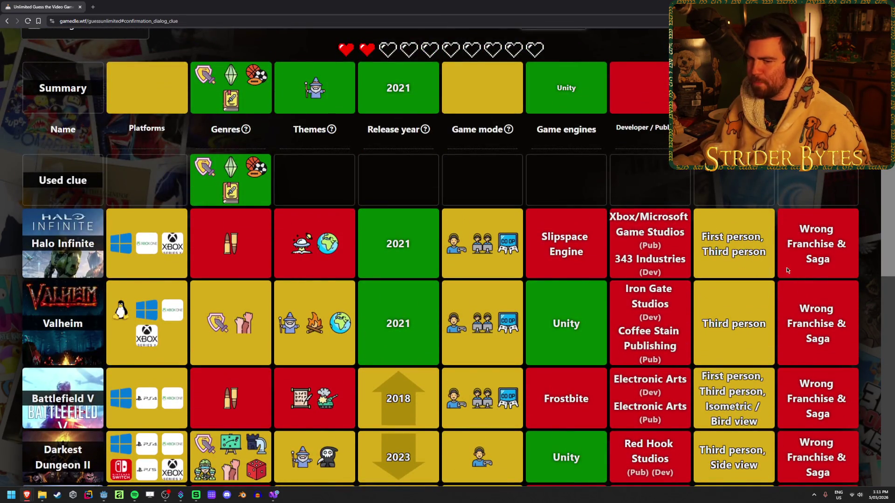
scroll(355, 301, up, 2)
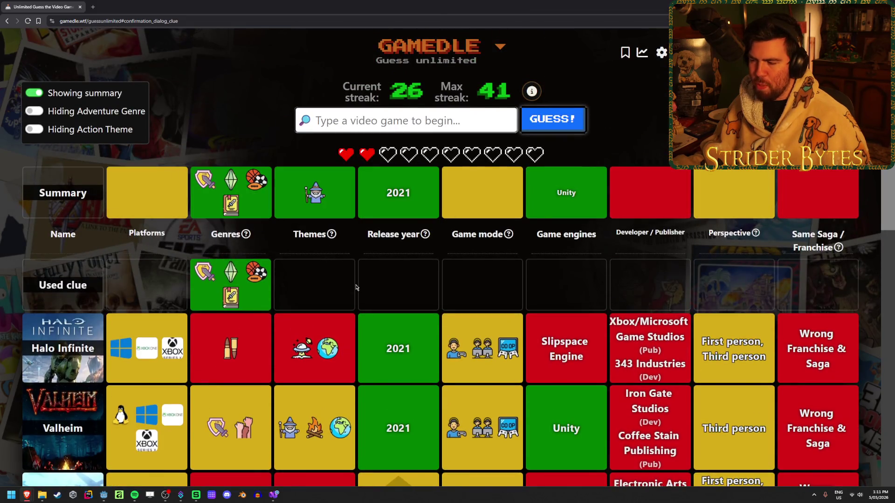
scroll(356, 286, down, 5)
scroll(699, 194, up, 4)
scroll(699, 194, up, 2)
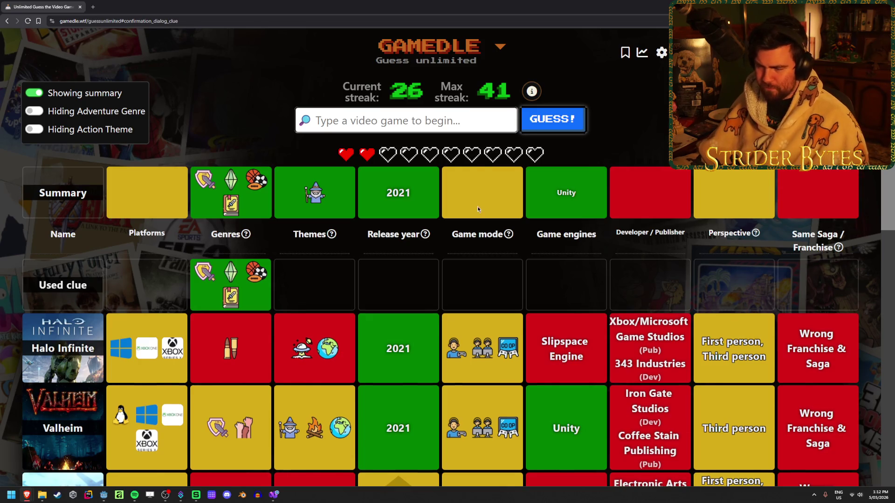
scroll(418, 268, down, 6)
scroll(412, 258, up, 6)
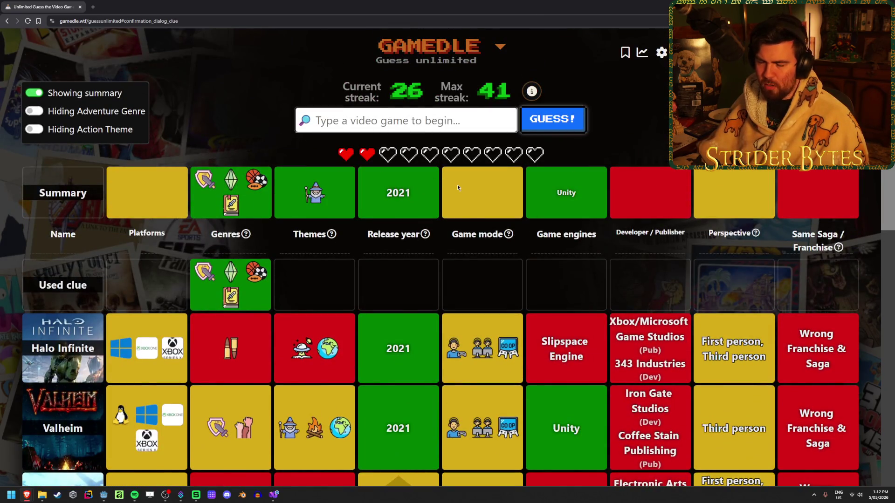
mouse_move(237, 206)
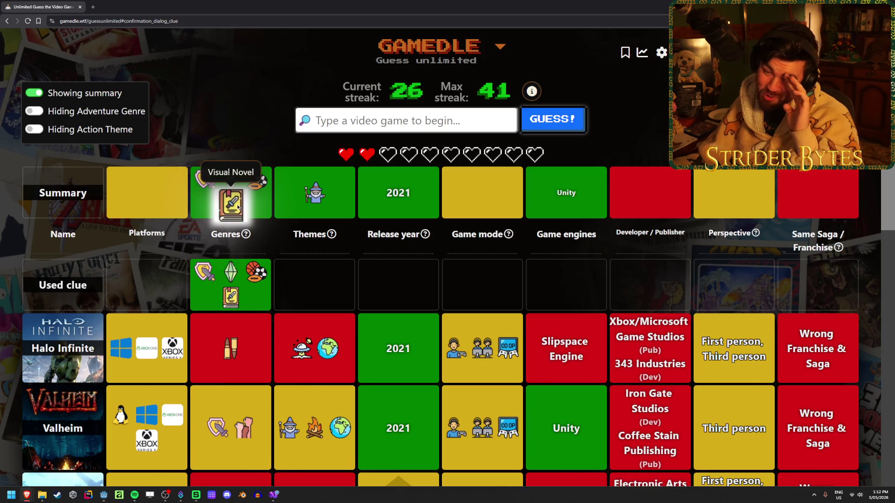
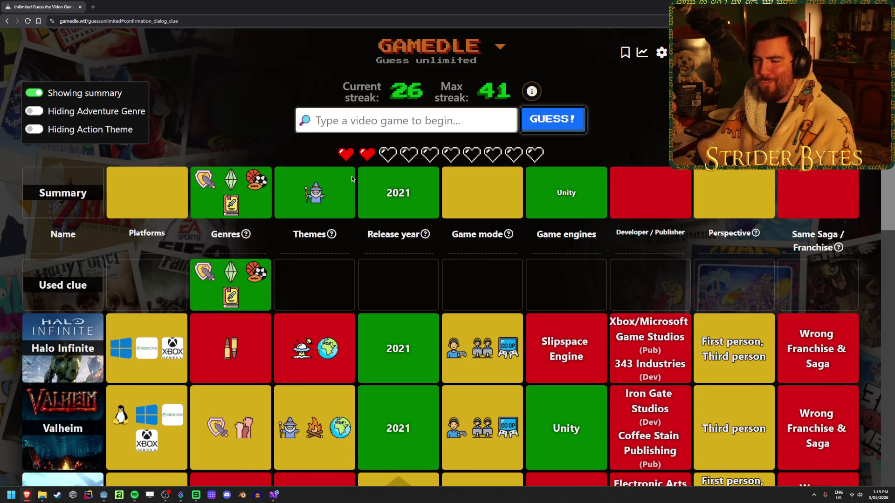
- Start typing a 'blood' guess, then erase it and scroll the board
mouse_move(307, 248)
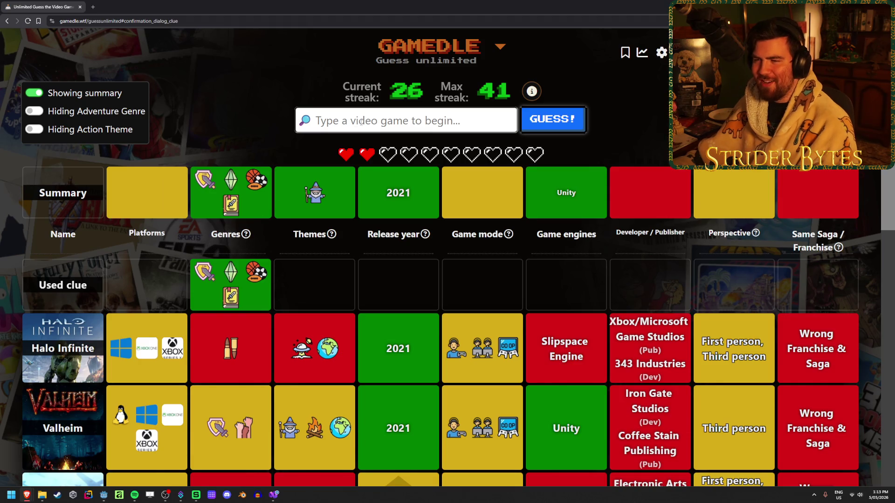
text(blood bo)
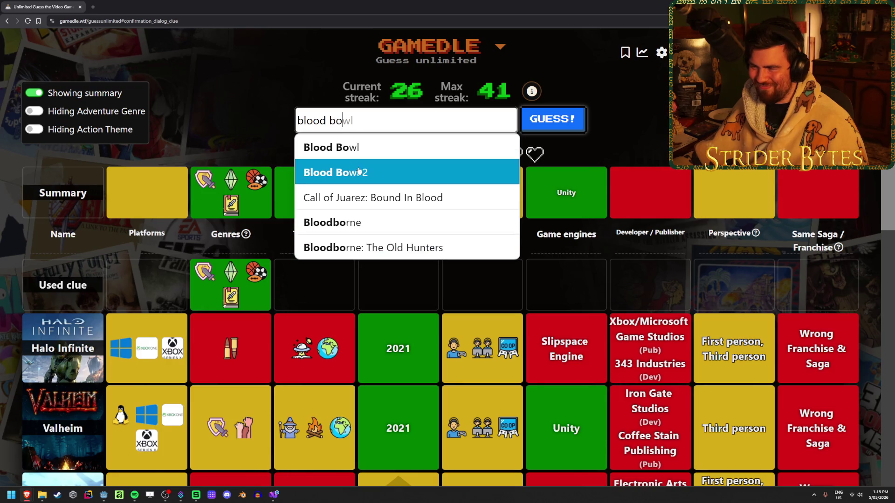
key(ctrl+a)
key(BackSpace)
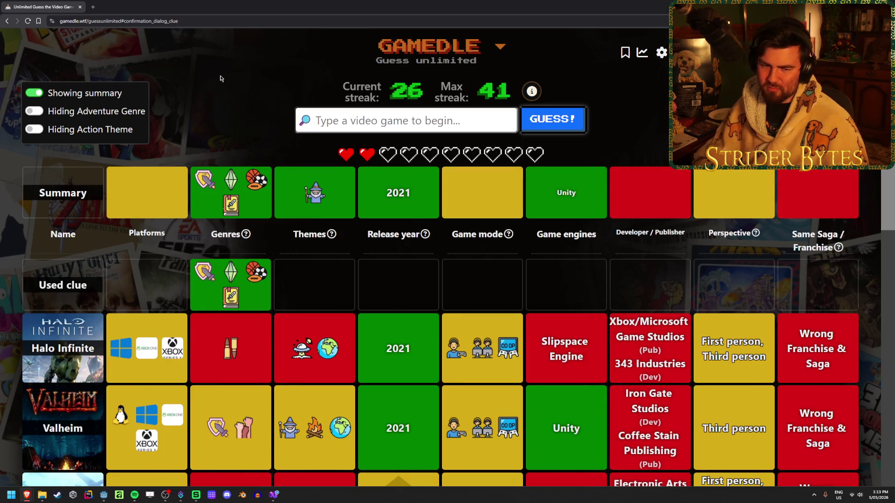
scroll(315, 176, down, 3)
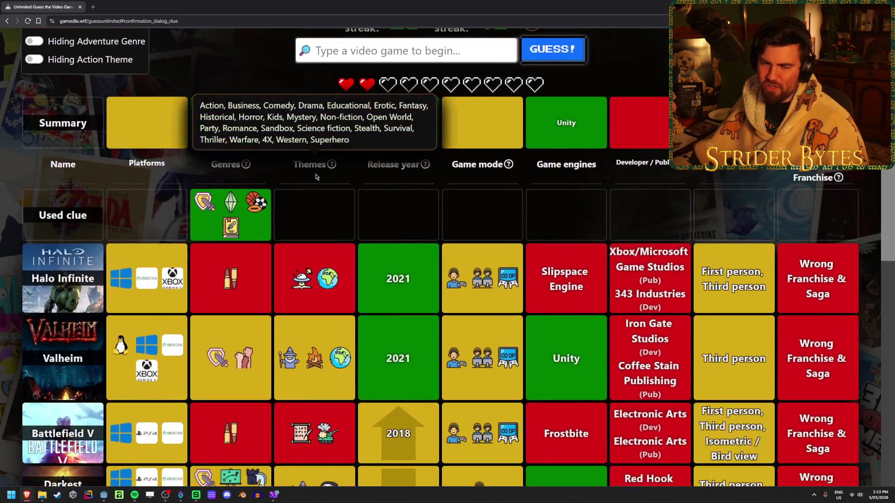
scroll(315, 177, down, 5)
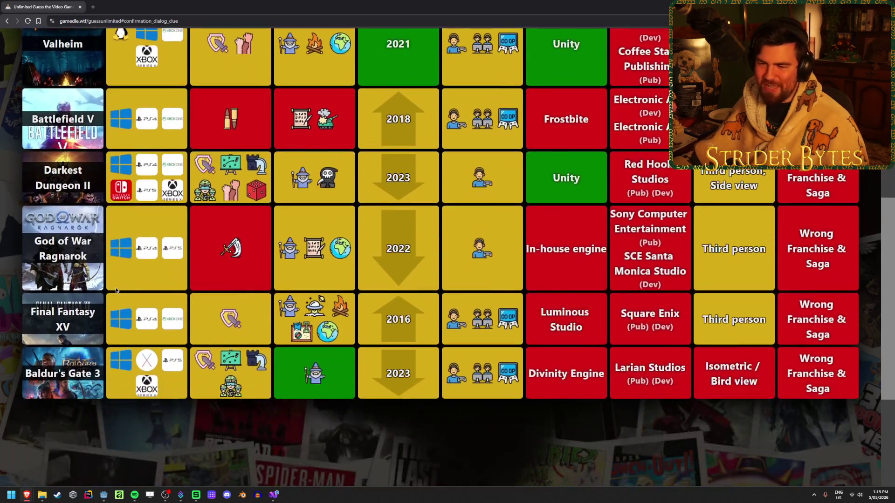
scroll(119, 317, up, 8)
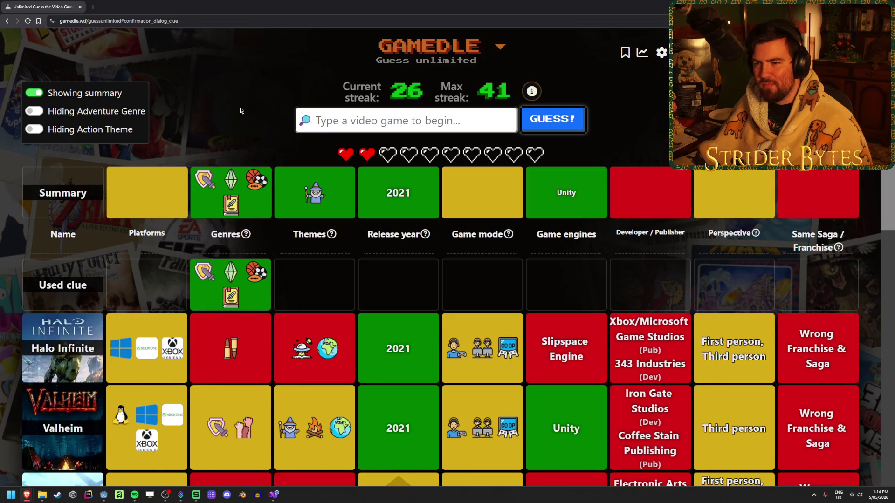
- Clear a stray highlight on the streak, then try and erase a 'dodgeball' search
mouse_move(233, 182)
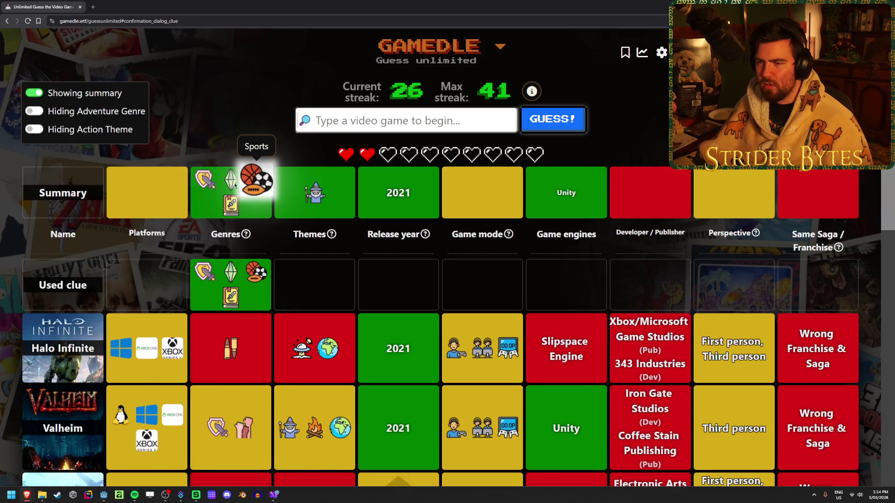
mouse_move(216, 206)
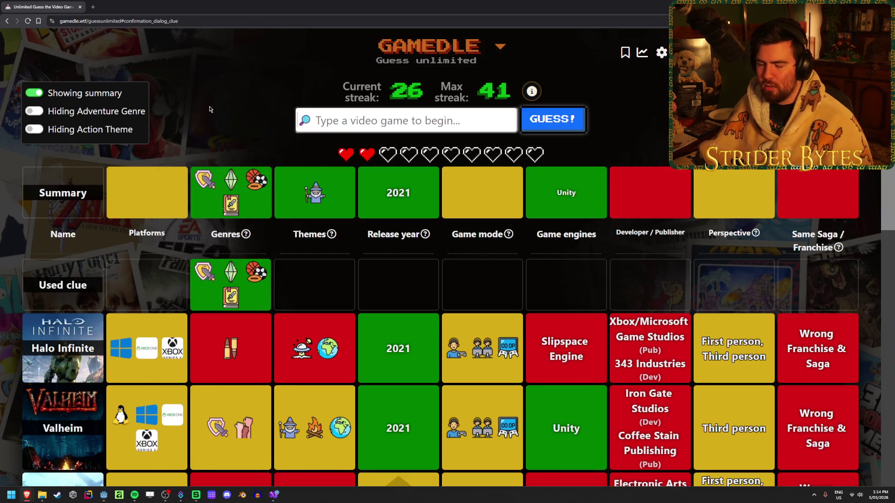
mouse_move(250, 237)
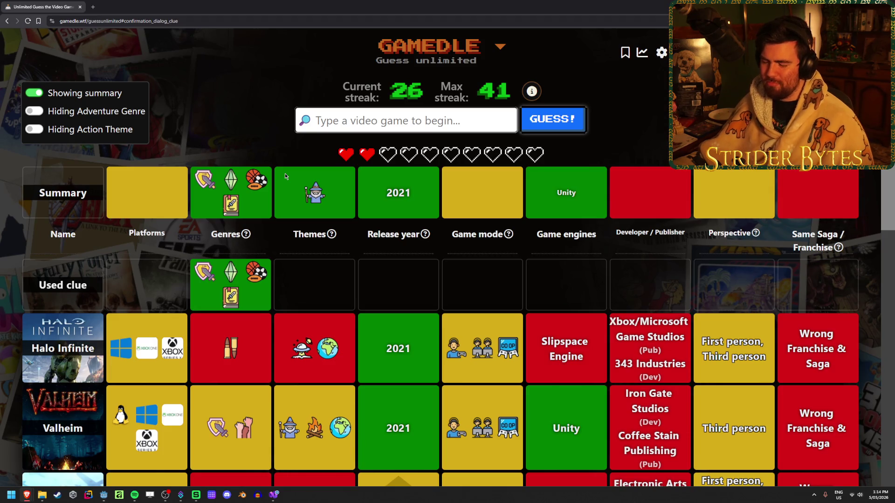
drag(417, 90, 390, 96)
click(405, 86)
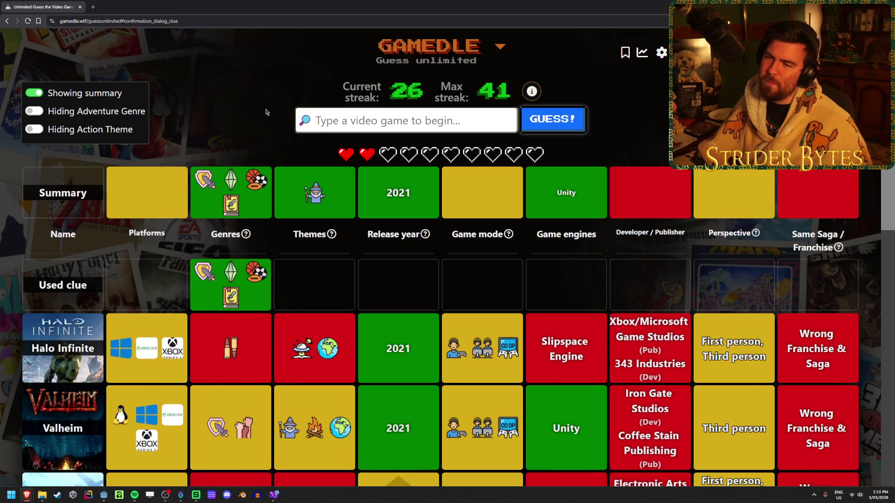
text(dodge)
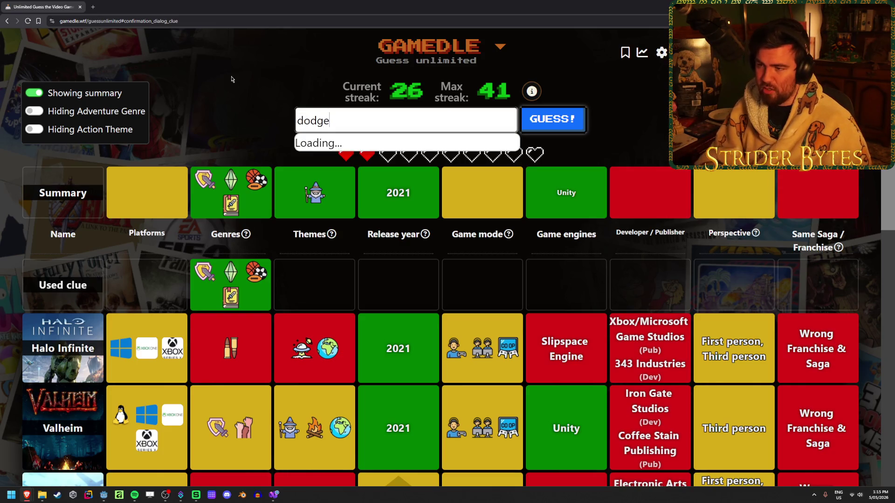
text(b a)
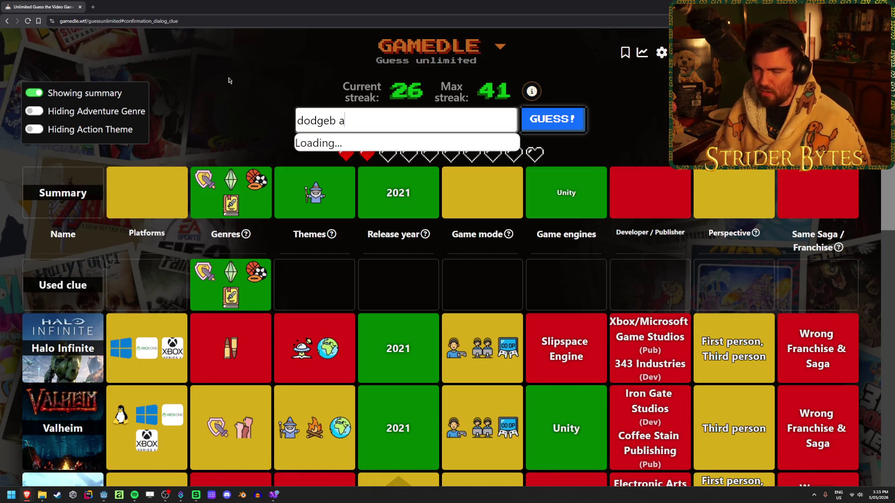
text(all)
key(ctrl+a)
key(BackSpace)
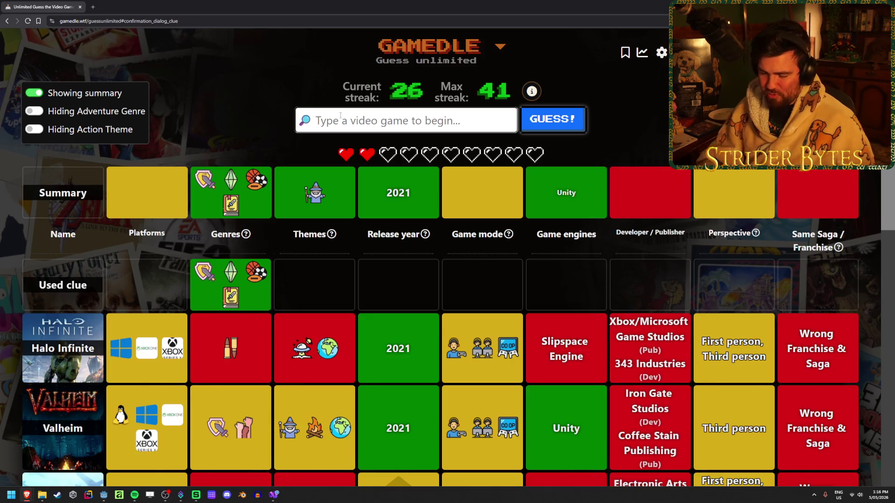
- Guess Neon White from the suggestions, matching Unity engine and theme
text(neon white)
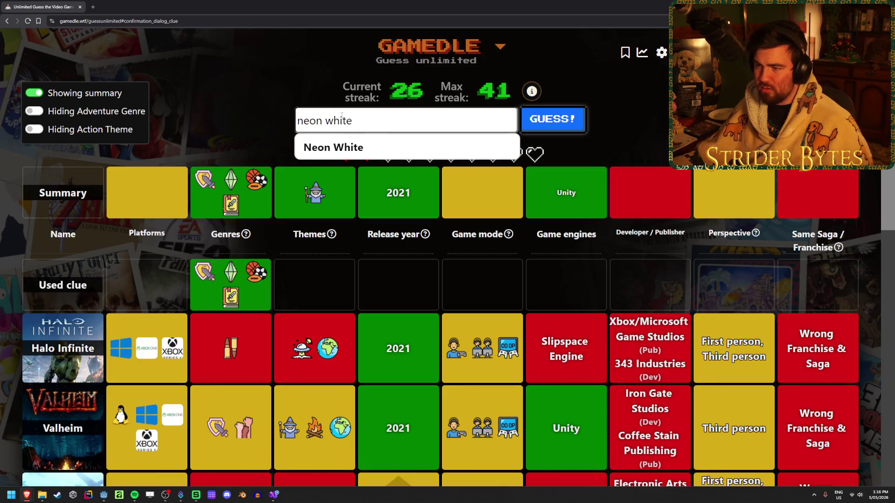
click(330, 145)
click(552, 119)
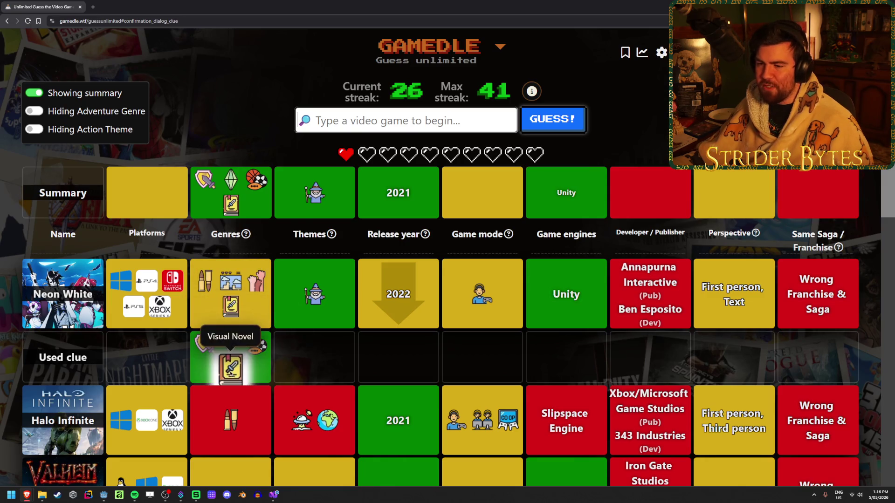
scroll(230, 333, down, 2)
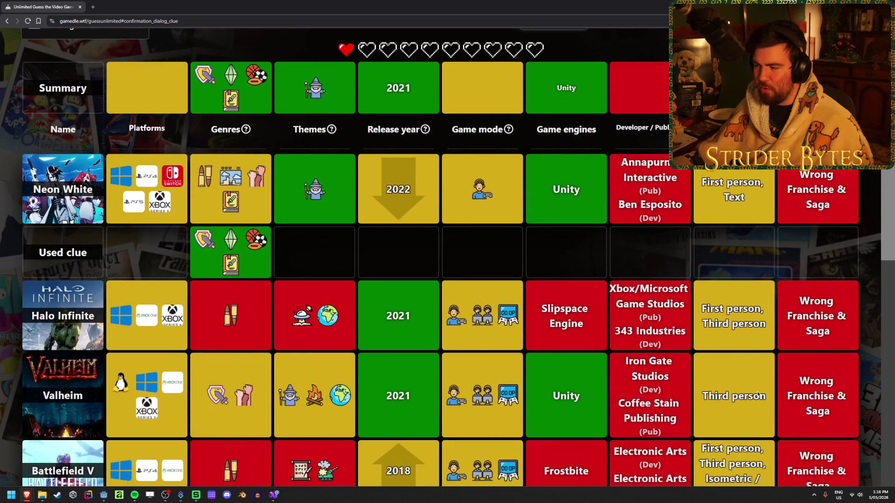
scroll(759, 396, up, 2)
mouse_move(750, 240)
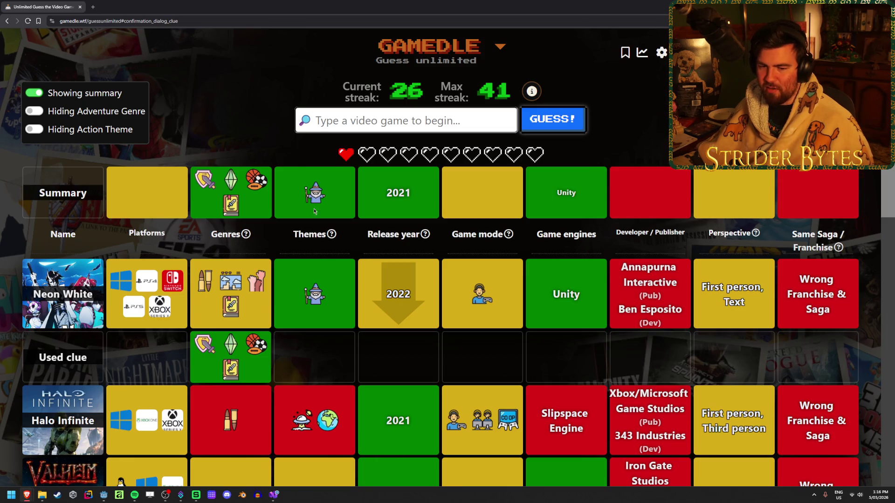
- Type 'arcade' into the guess box, then erase that search
click(395, 118)
text(arcade)
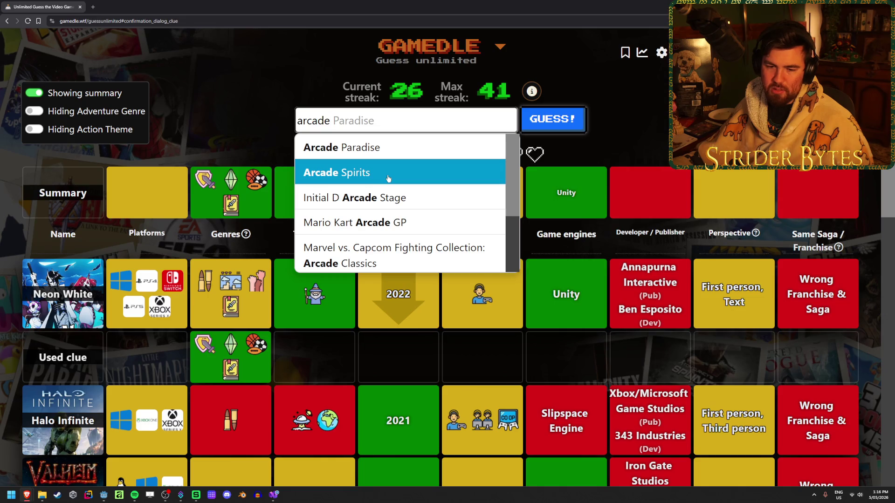
click(367, 112)
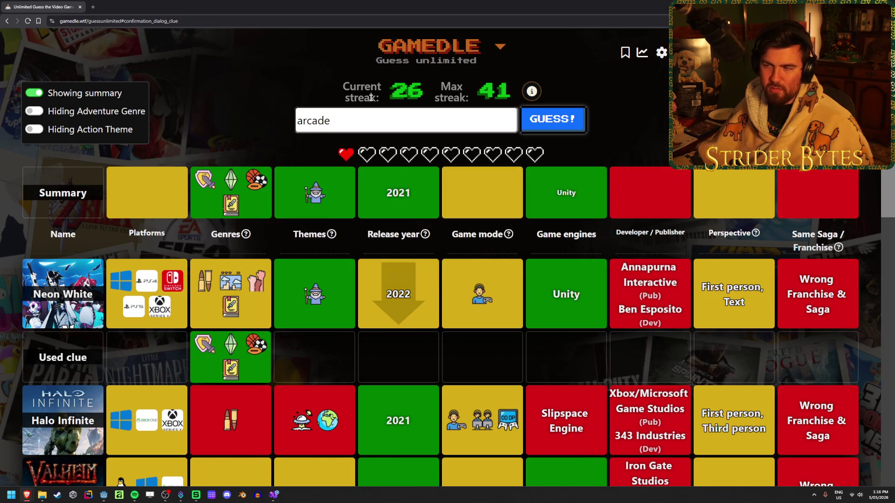
click(367, 112)
key(BackSpace)
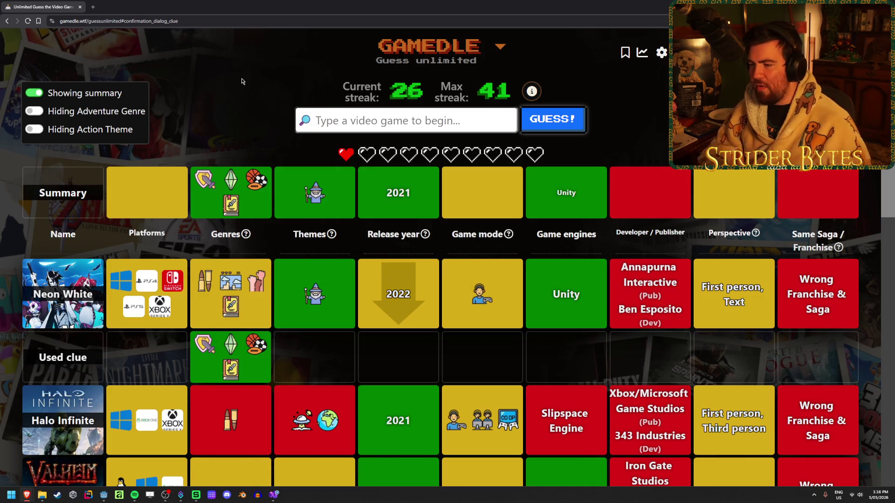
- Enter 'pe' and accept the Pyre suggestion as the next guess
scroll(235, 387, down, 1)
scroll(235, 387, up, 1)
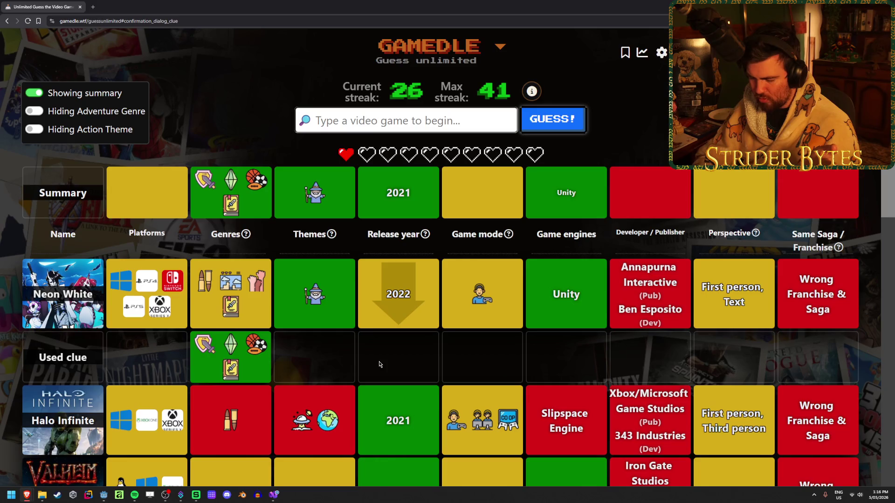
scroll(643, 352, down, 3)
scroll(644, 352, up, 3)
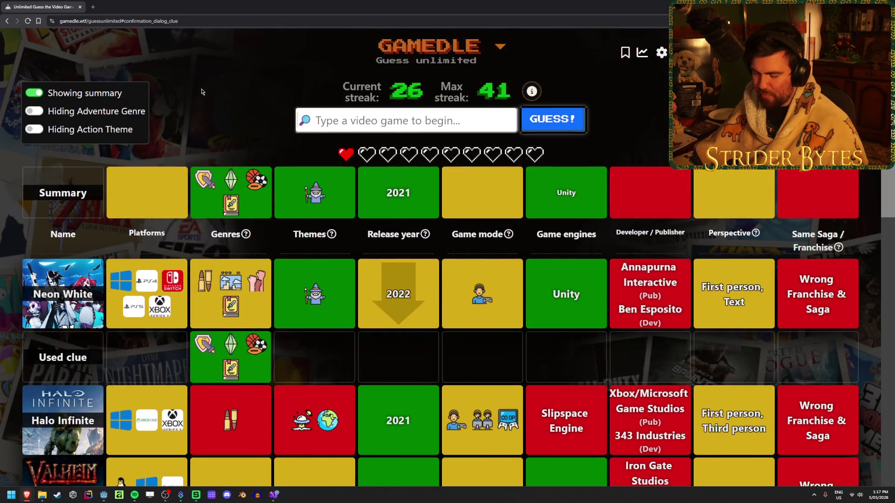
text(p)
text(e)
key(Down)
key(Return)
- Submit Pyre and review the Game Over page revealing Umamusume: Pretty Derby (2021)
click(576, 130)
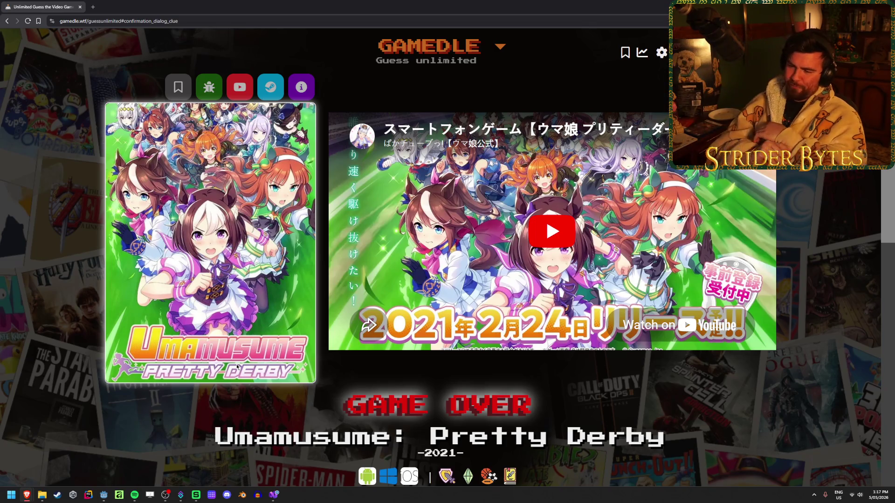
scroll(466, 405, down, 1)
mouse_move(470, 402)
mouse_down()
mouse_move(460, 417)
mouse_move(428, 405)
mouse_up()
click(425, 418)
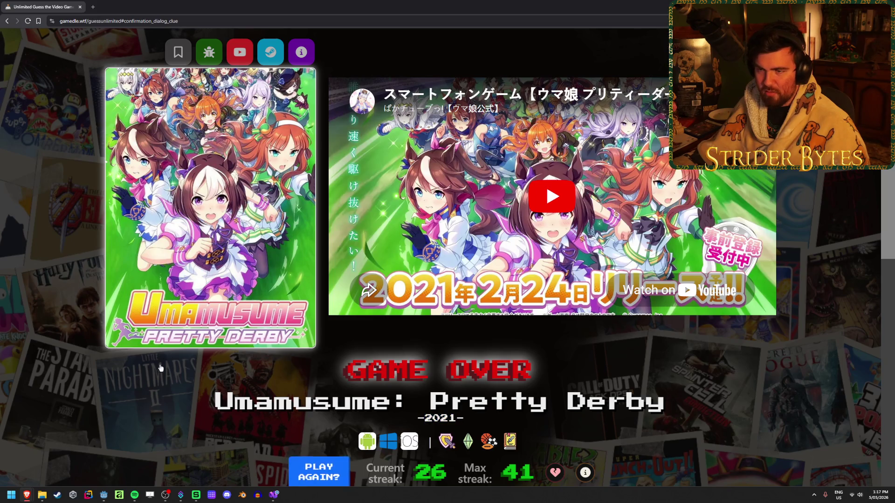
scroll(116, 357, up, 1)
scroll(79, 326, down, 6)
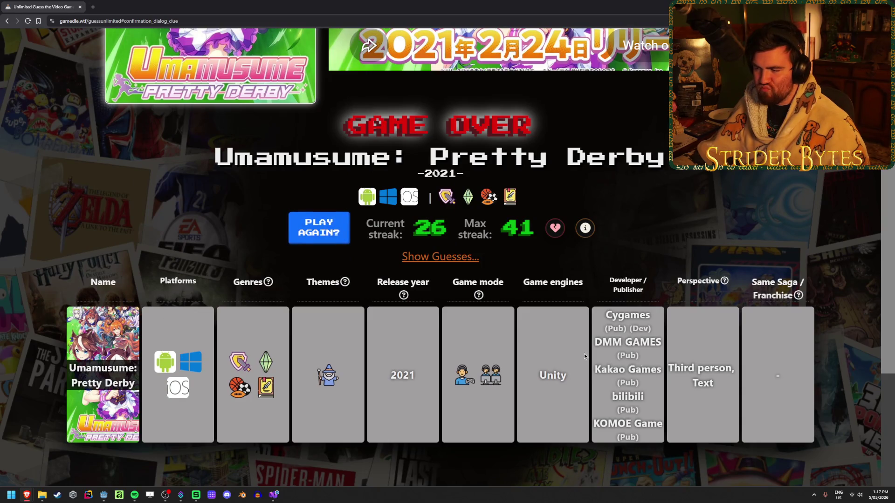
scroll(126, 295, up, 6)
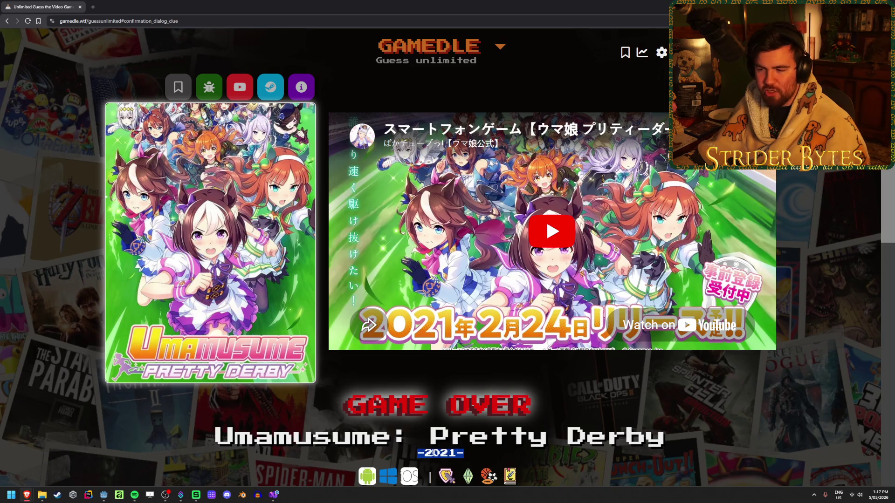
scroll(154, 396, down, 1)
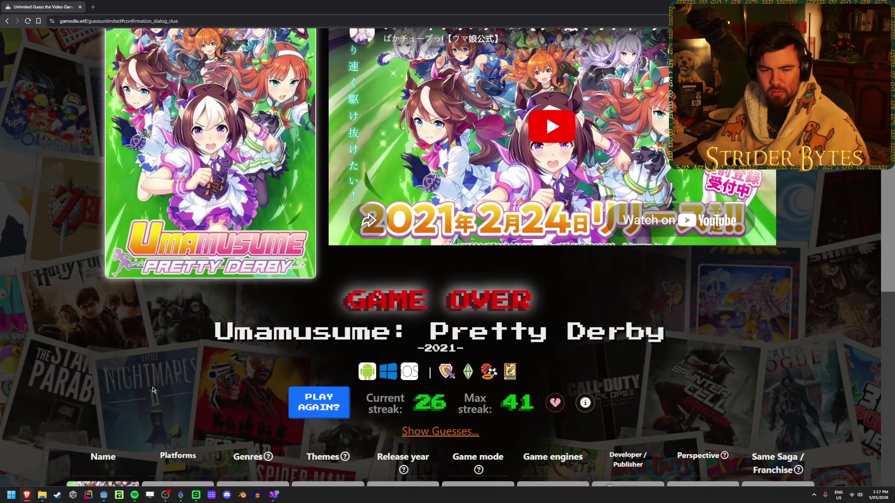
scroll(153, 391, up, 1)
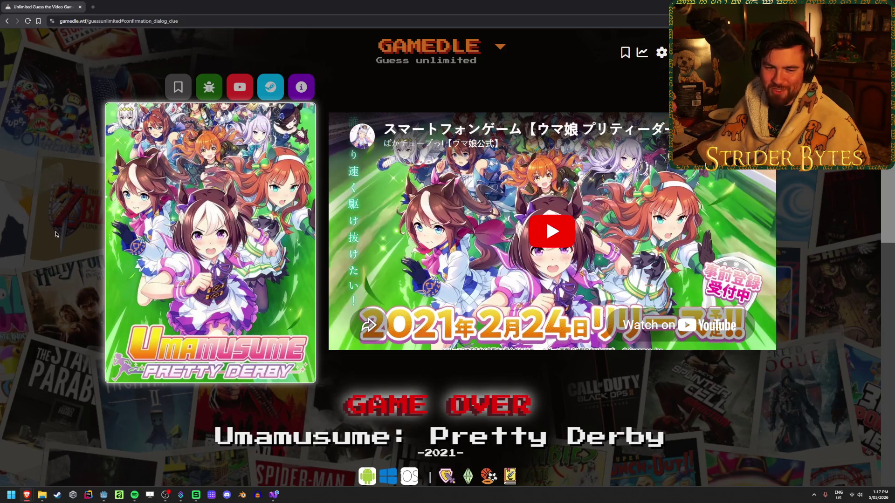
scroll(55, 231, down, 2)
scroll(55, 231, down, 2)
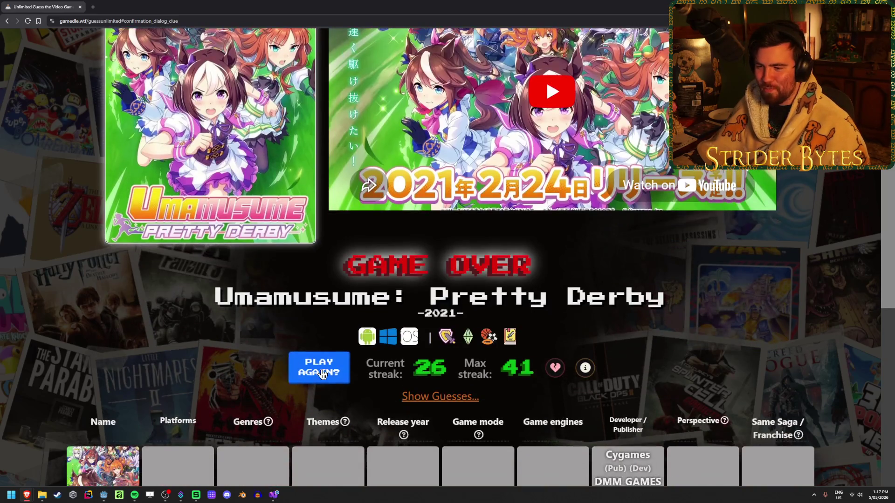
- Start a new round and guess Baldur's Gate as the first game
click(319, 368)
click(398, 343)
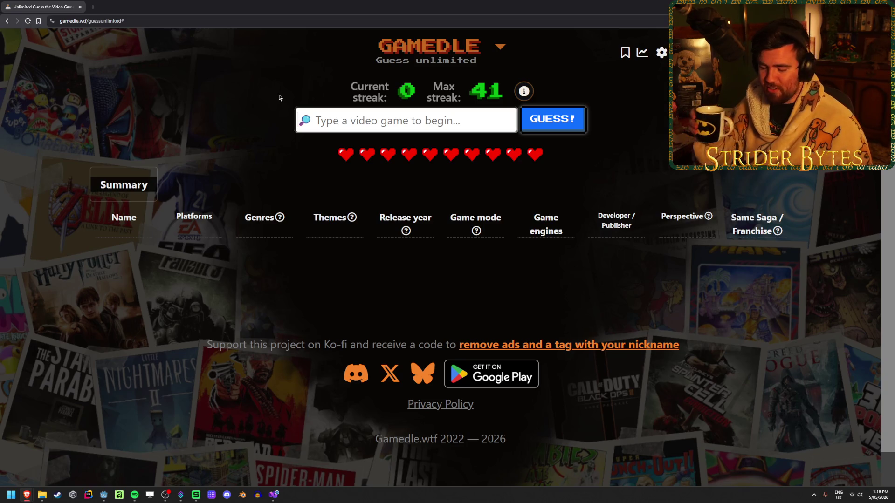
text(baldur)
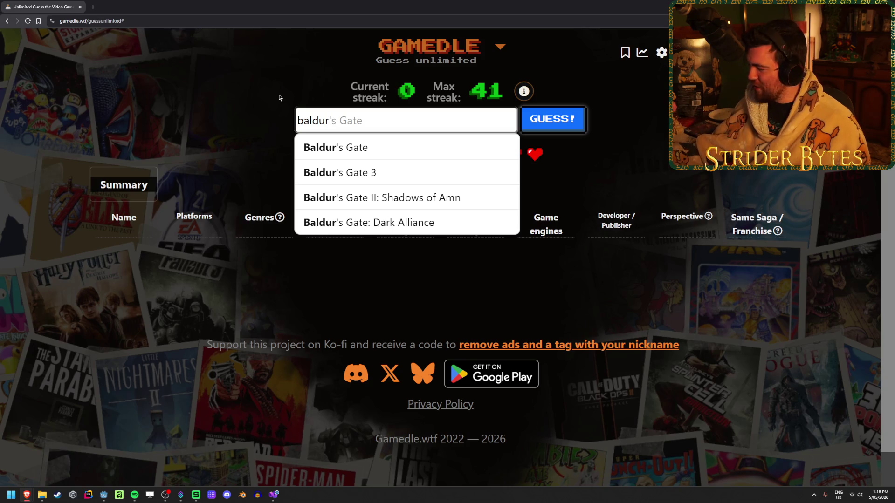
click(378, 147)
click(554, 120)
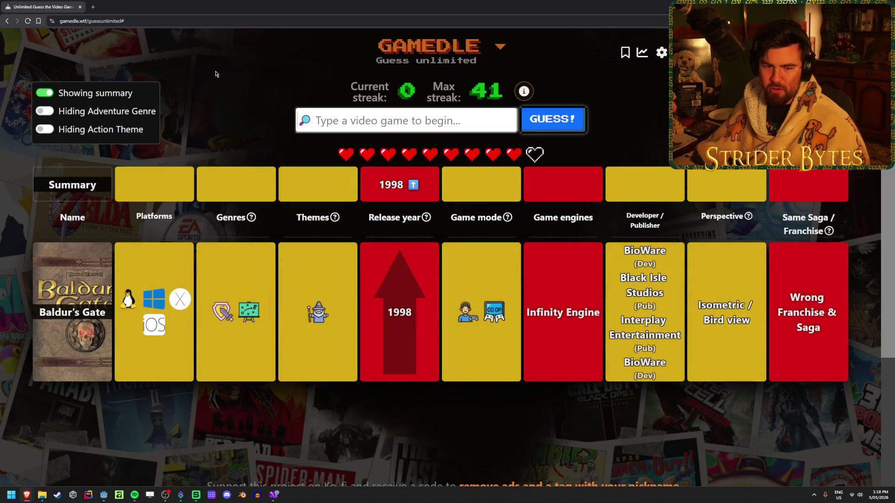
- Guess World of Warcraft from the search suggestions
text(world o)
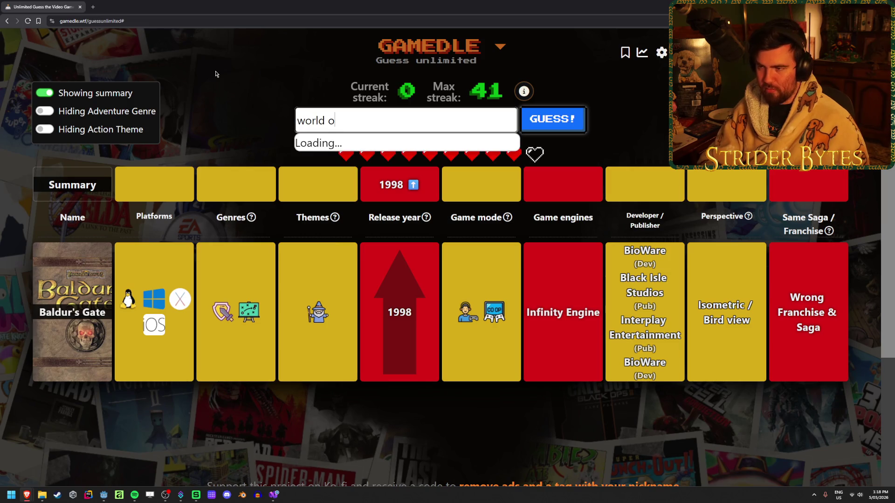
text(rcraft)
key(Down)
key(Return)
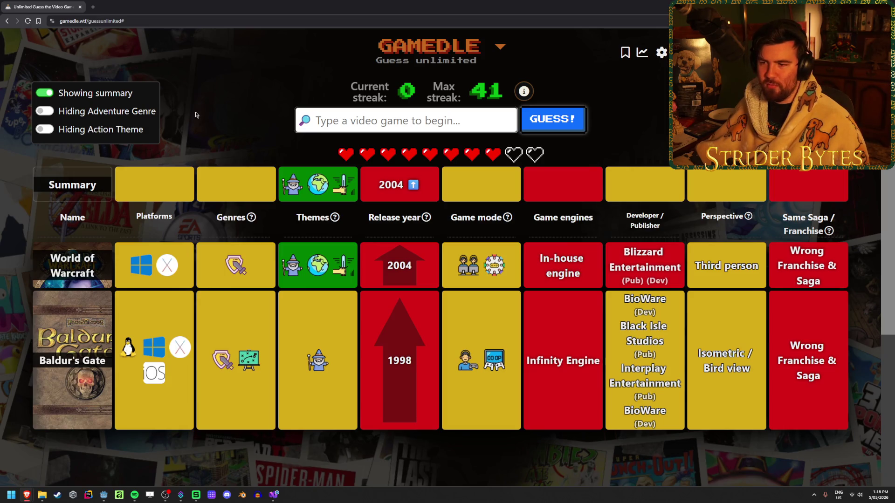
- Guess Noita, narrowing the release year to 2005 - 2019
text(noita)
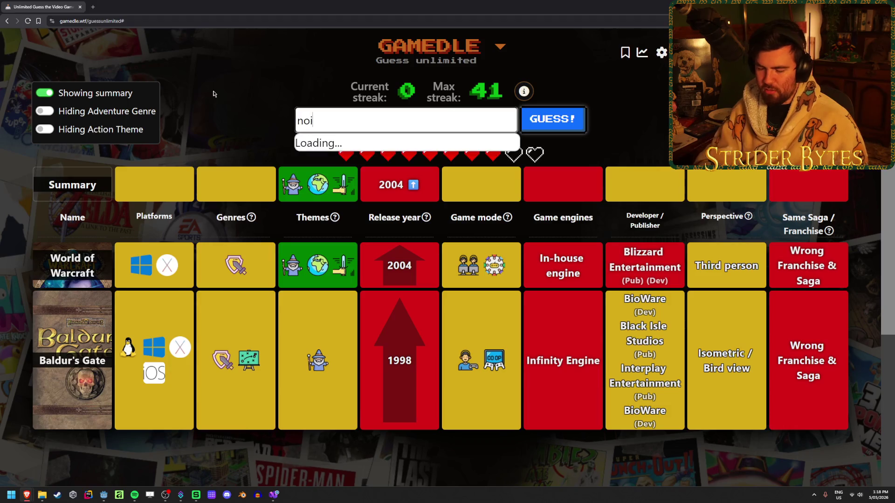
click(386, 143)
click(555, 119)
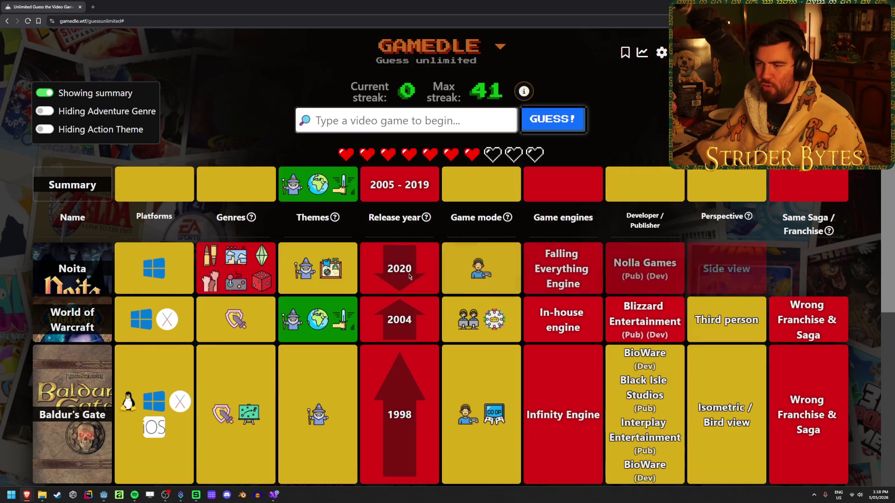
double_click(391, 183)
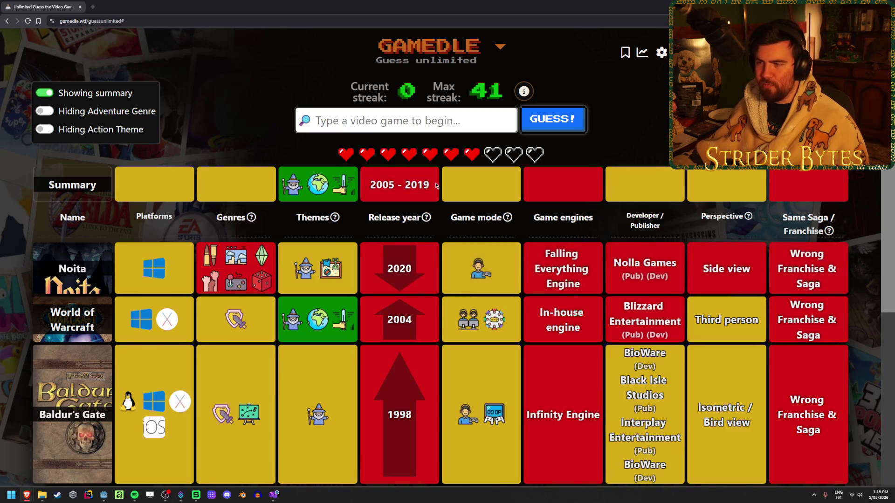
click(412, 185)
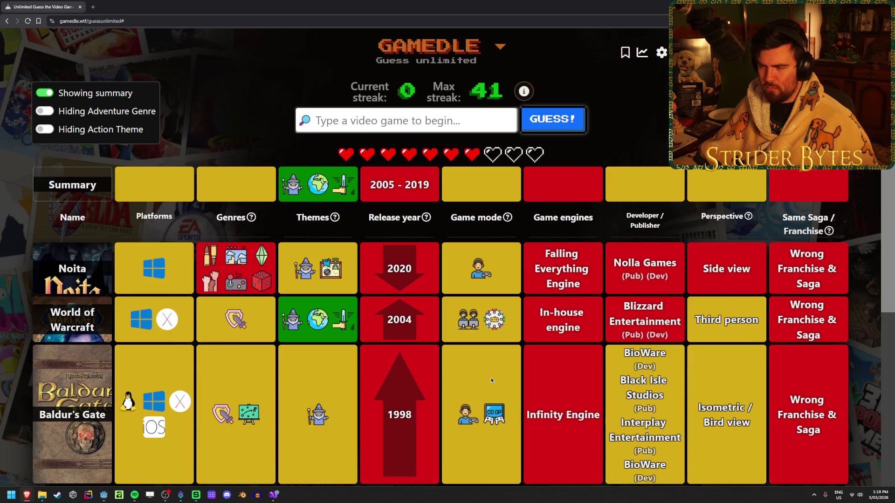
- Guess Mount & Blade: Warband, narrowing the release year to 2011 - 2019
click(348, 109)
text(mount and bl)
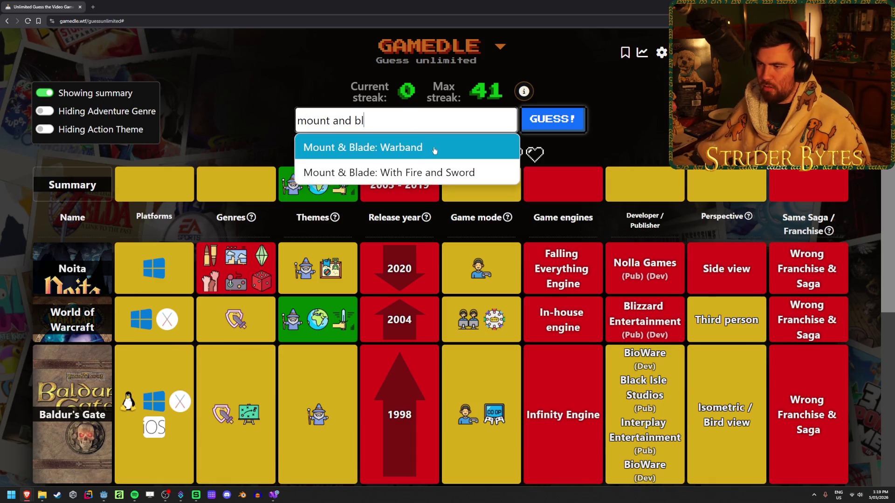
click(433, 148)
key(Return)
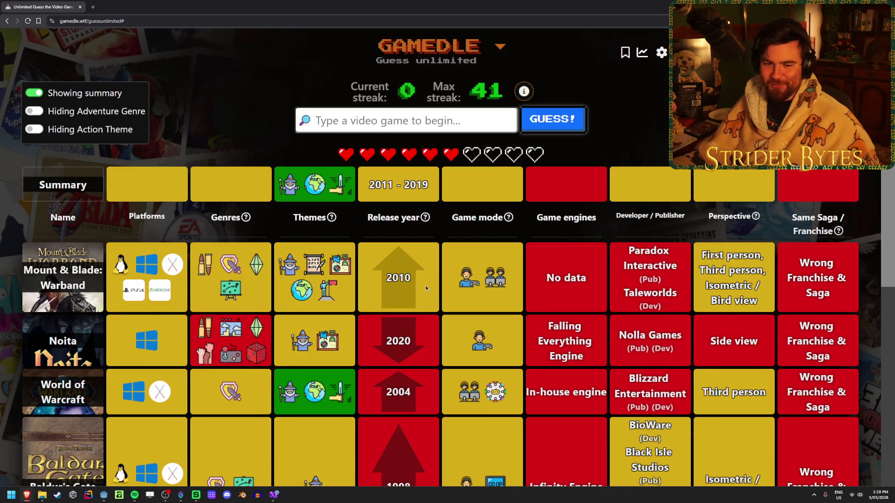
- Review the guess table, dismiss a stray context menu, and type 'dragon age II'
scroll(231, 280, down, 1)
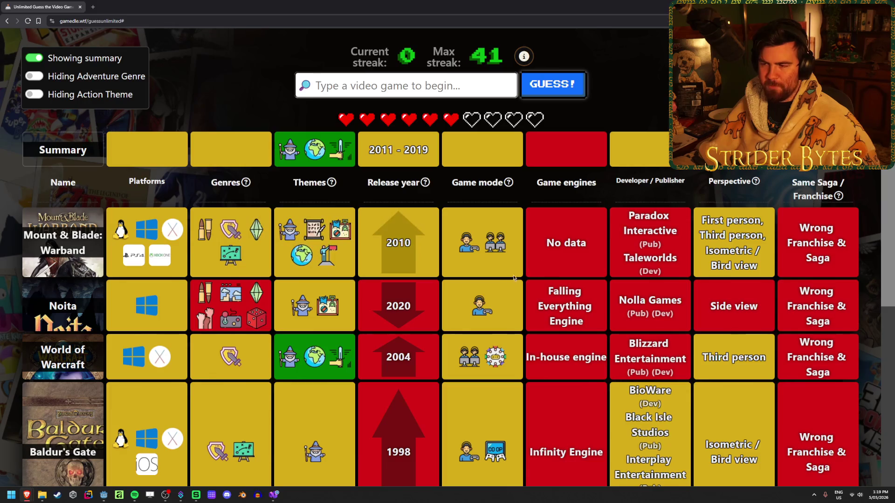
scroll(501, 277, up, 1)
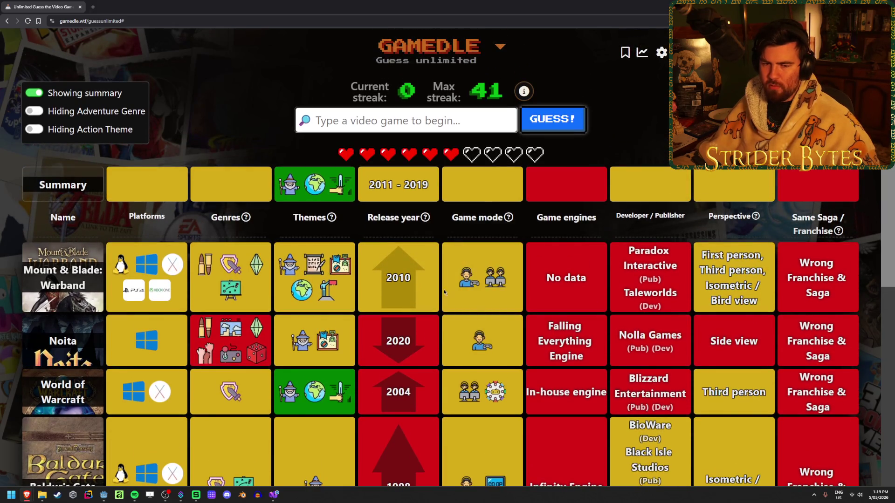
right_click(419, 275)
click(421, 261)
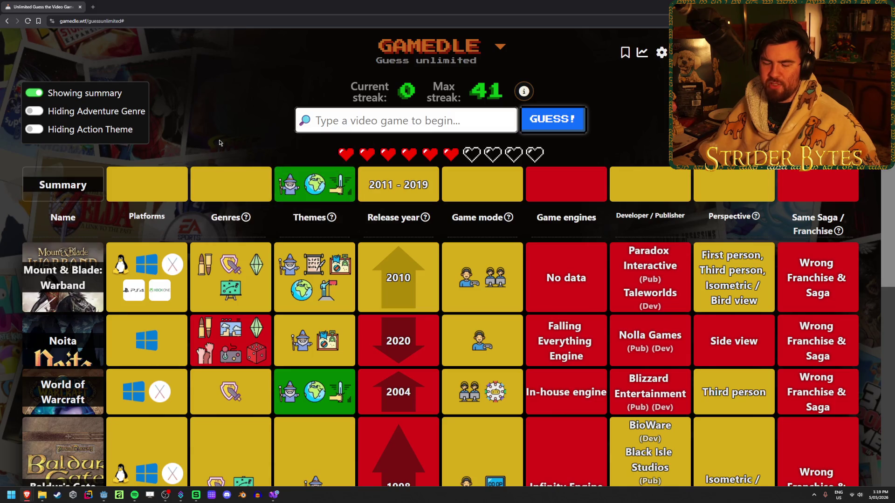
scroll(545, 309, down, 3)
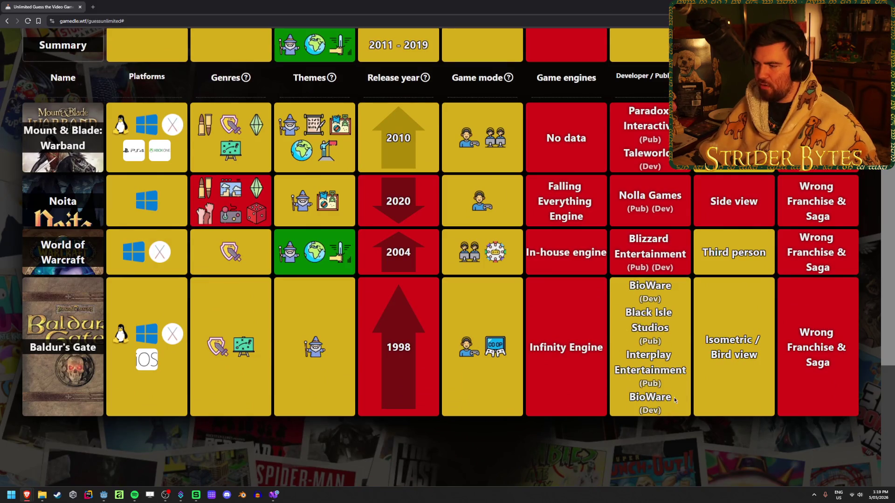
scroll(647, 385, up, 3)
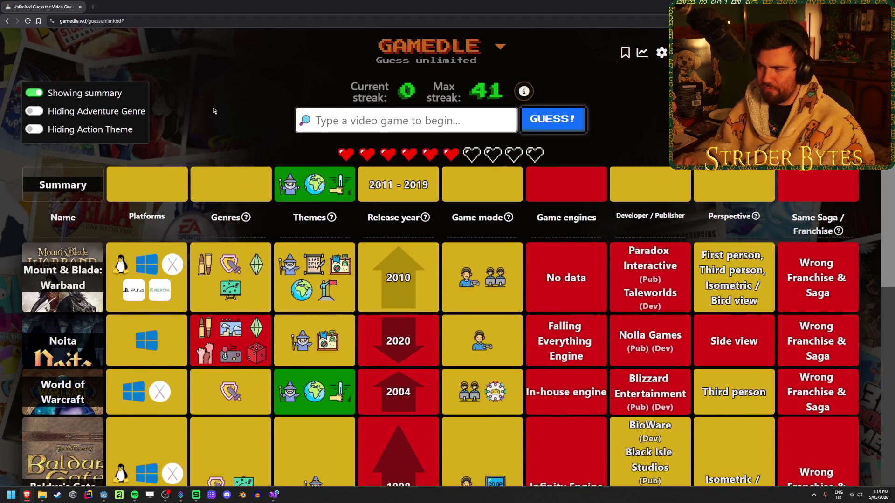
text(dragon age II)
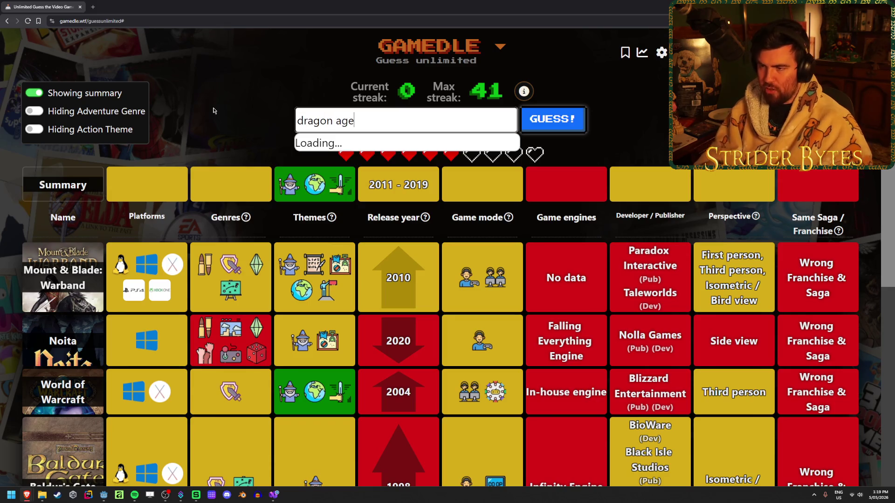
- Guess Dragon Age: Origins, then Dragon Age II
click(408, 198)
click(552, 120)
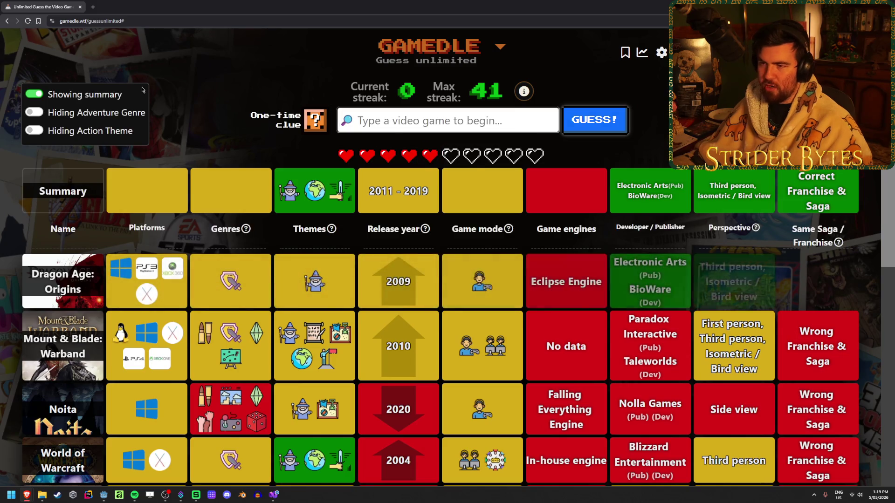
text(drag)
text(e II)
key(Down)
key(Return)
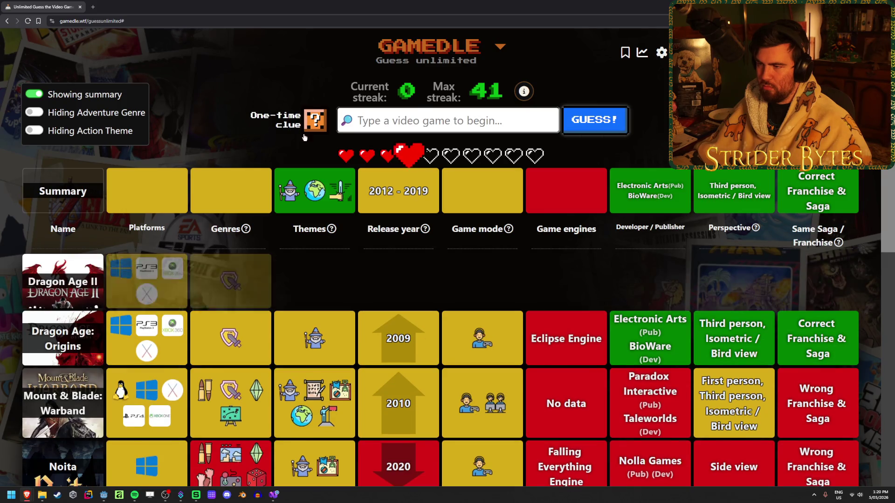
- Guess Dragon Age: Inquisition (2014), solving the round
text(dragf)
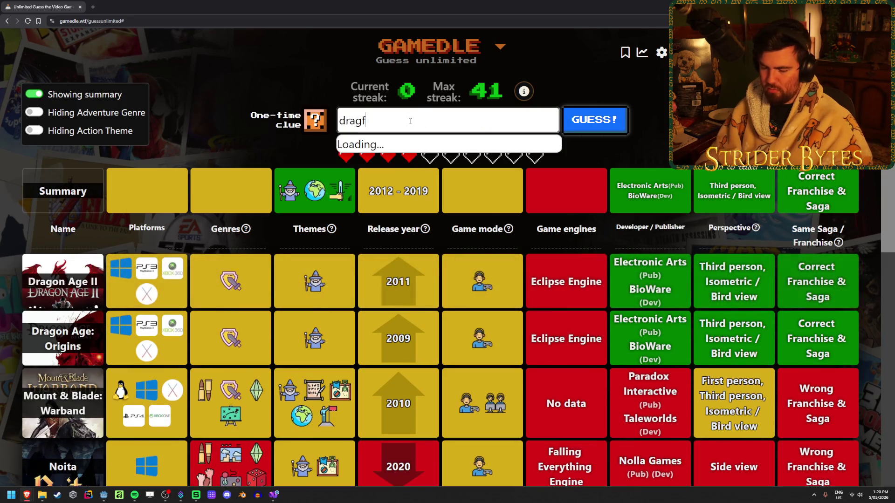
key(BackSpace)
text(on age)
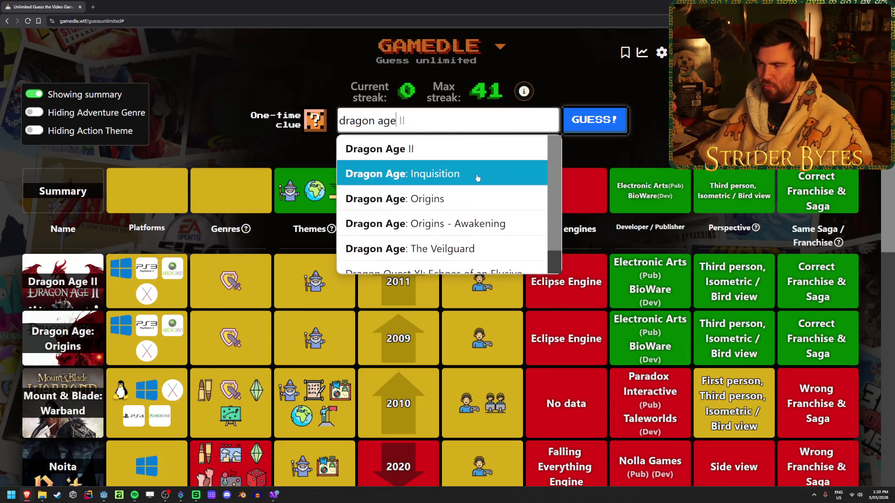
click(400, 173)
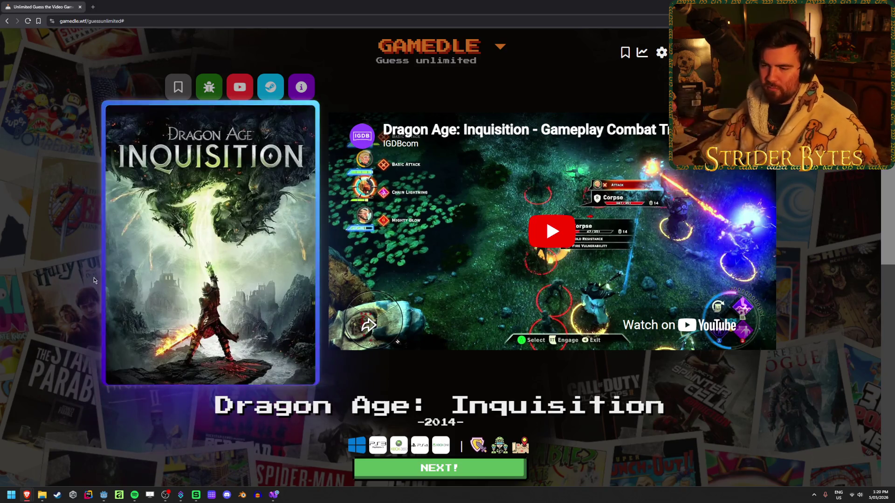
scroll(163, 308, down, 2)
- Begin the next round and guess Date Everything! (2025) as the first game
key(Return)
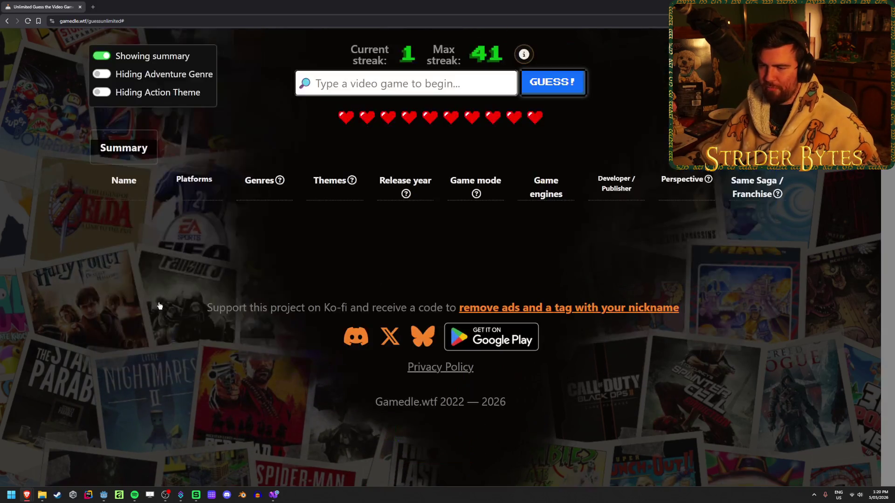
scroll(261, 140, up, 1)
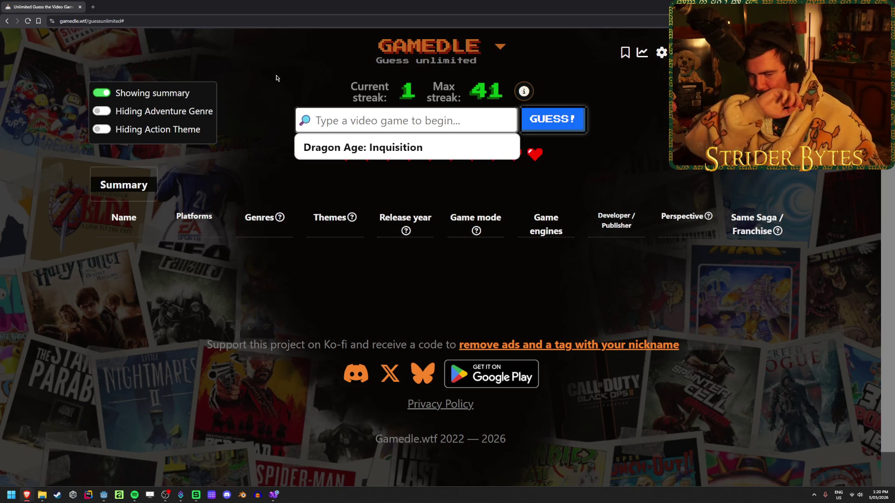
text(date evetry)
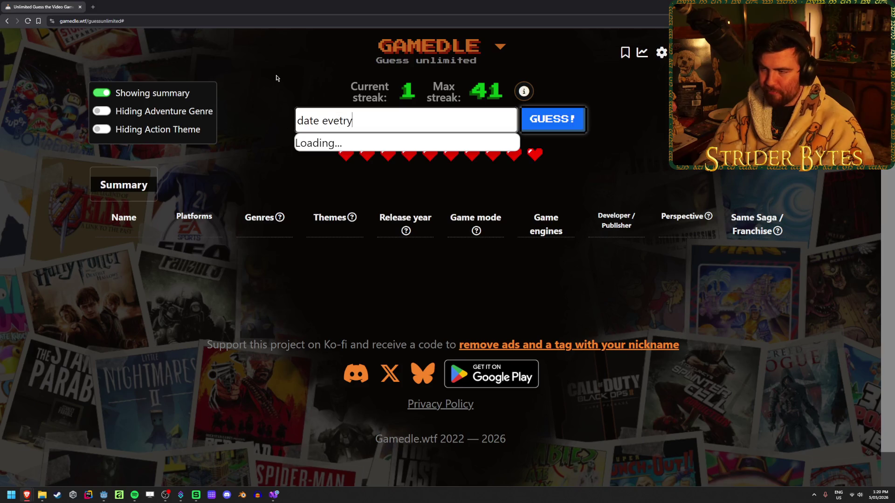
key(BackSpace)
key(BackSpace)
key(BackSpace)
text(ryt)
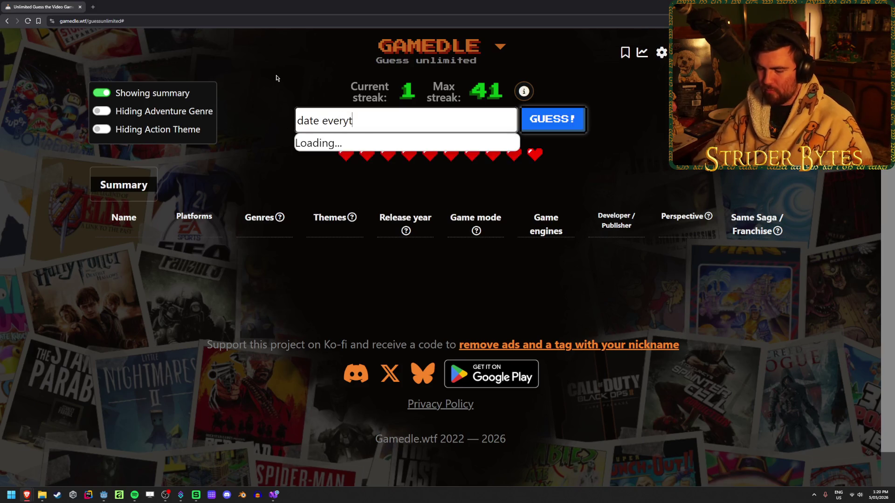
text(ing)
click(394, 144)
click(564, 120)
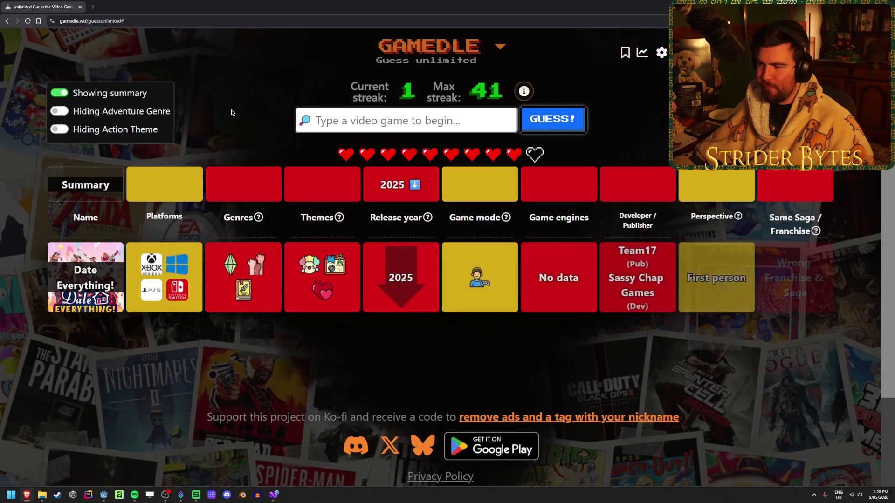
mouse_move(482, 290)
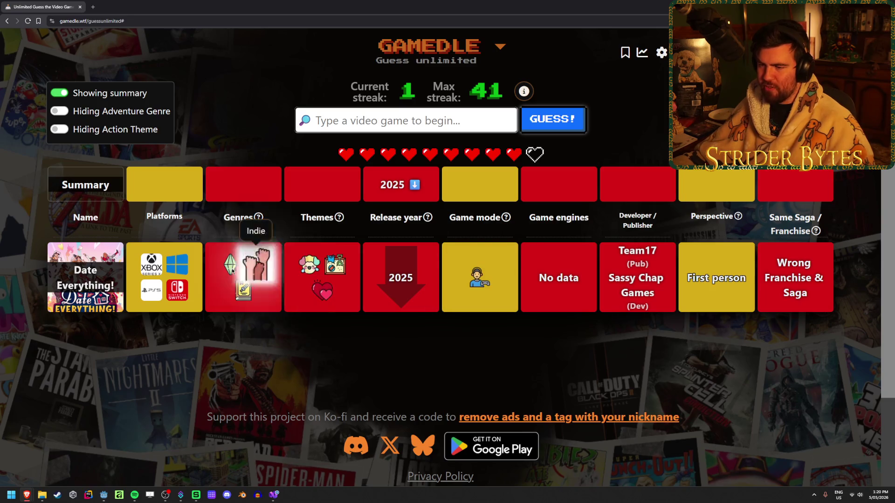
mouse_move(305, 270)
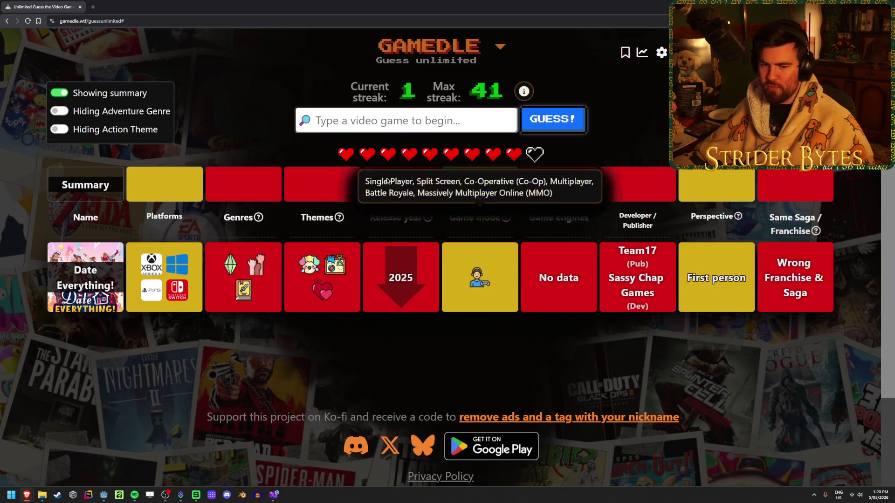
- Guess The Elder Scrolls V: Skyrim, then Battlefield 1
text(skyrim)
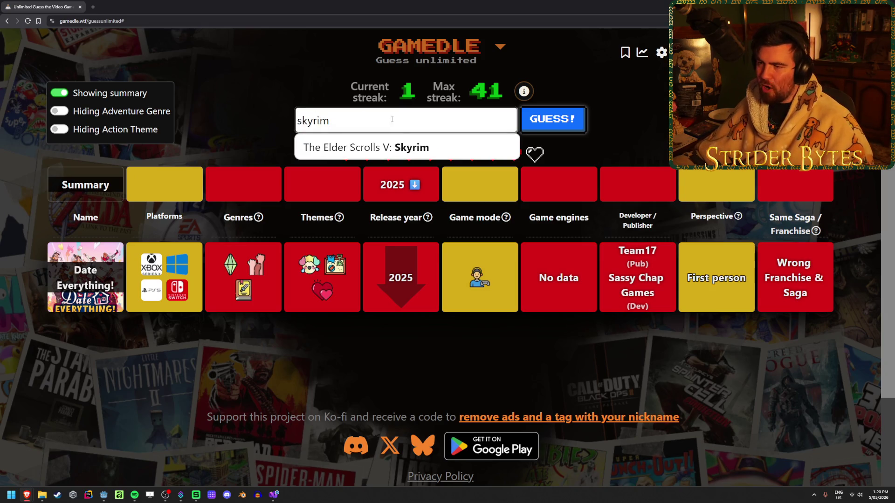
key(Return)
key(Return)
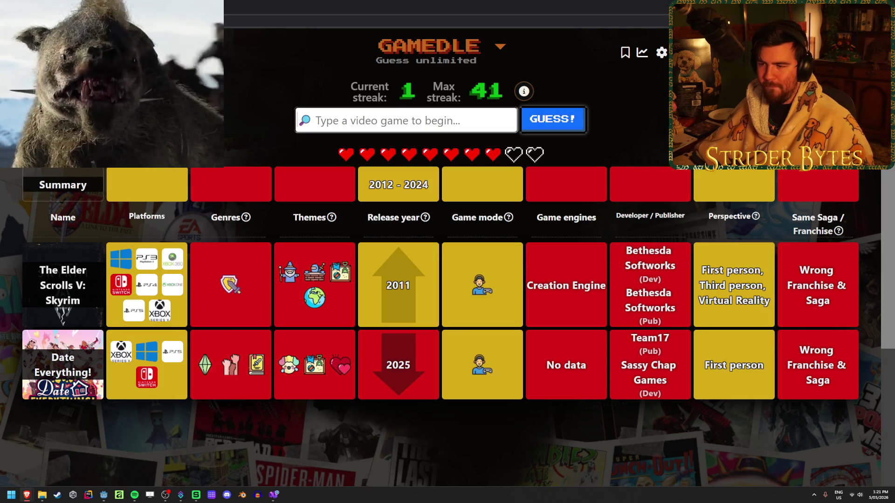
text(battlefield 1)
click(390, 148)
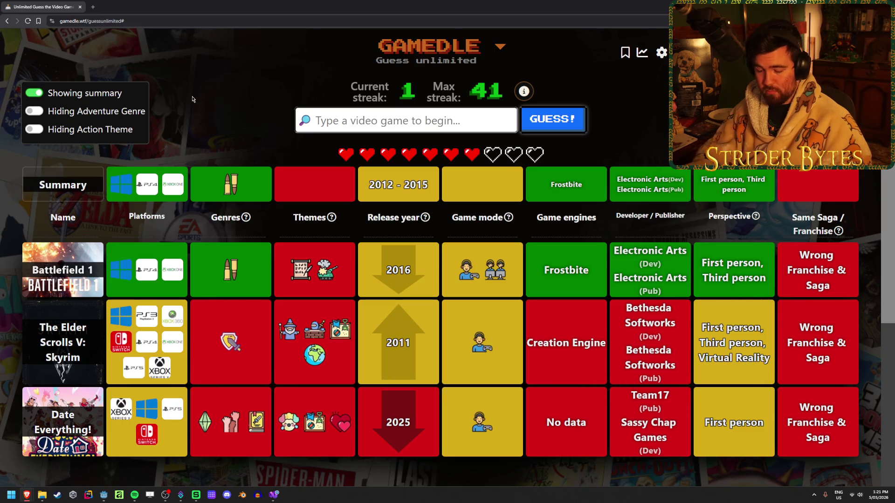
- Guess Titanfall, then Homefront, leaving five hearts
text(titanfall)
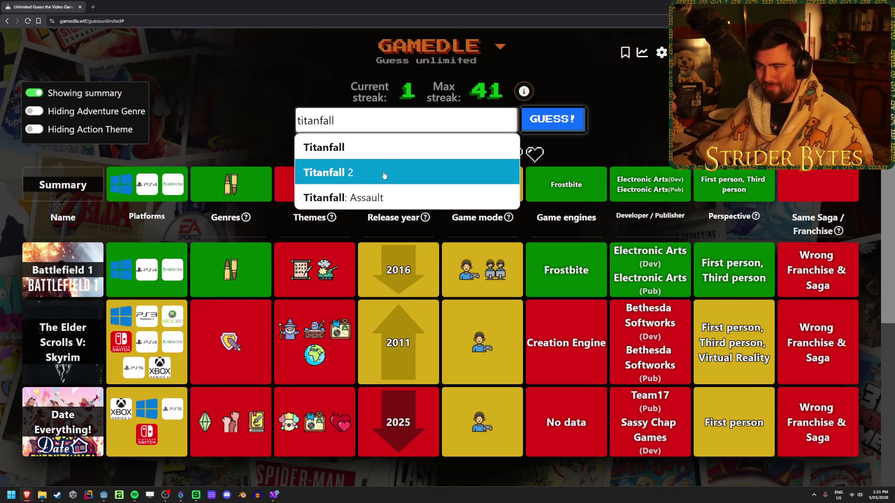
click(326, 147)
click(553, 119)
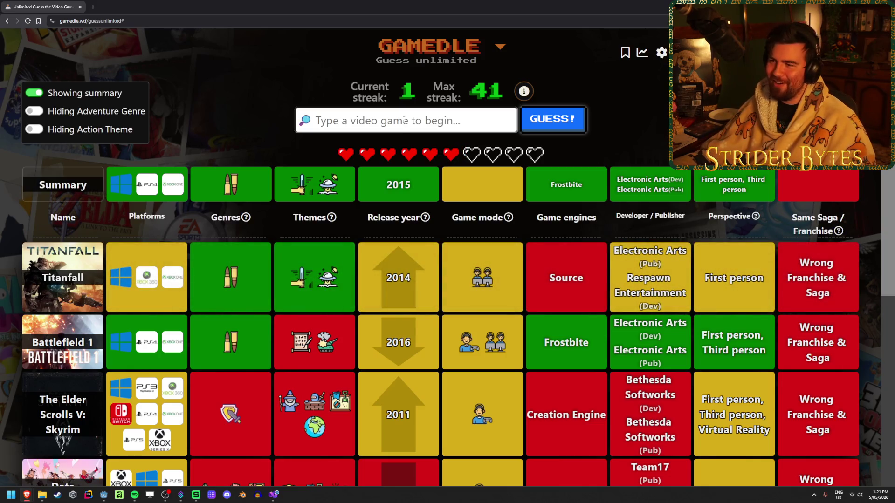
text(h)
key(BackSpace)
text(home)
text(t)
key(Down)
key(Return)
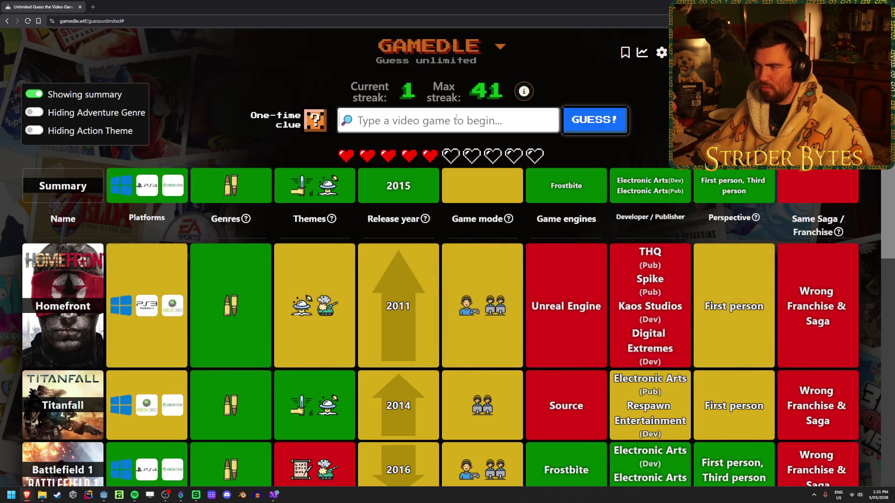
- Spend the one-time clue to reveal single-player, multiplayer and co-op modes, then review the table
scroll(456, 118, down, 3)
click(343, 50)
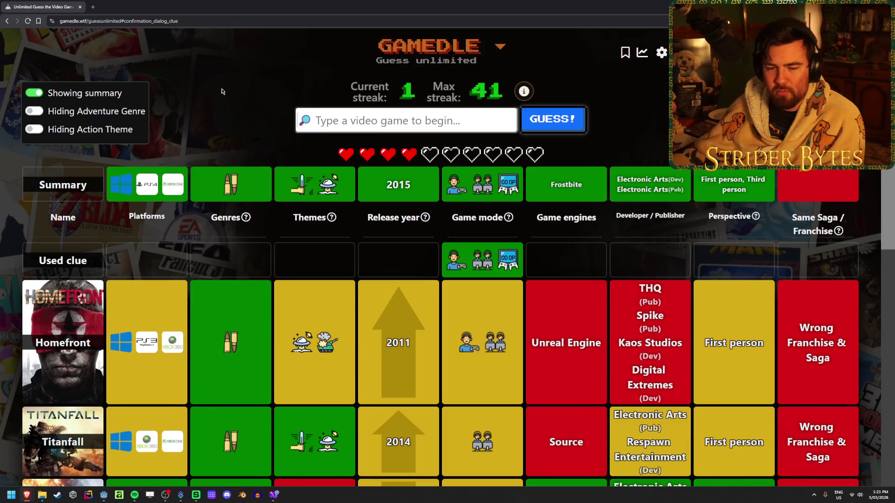
scroll(228, 99, down, 3)
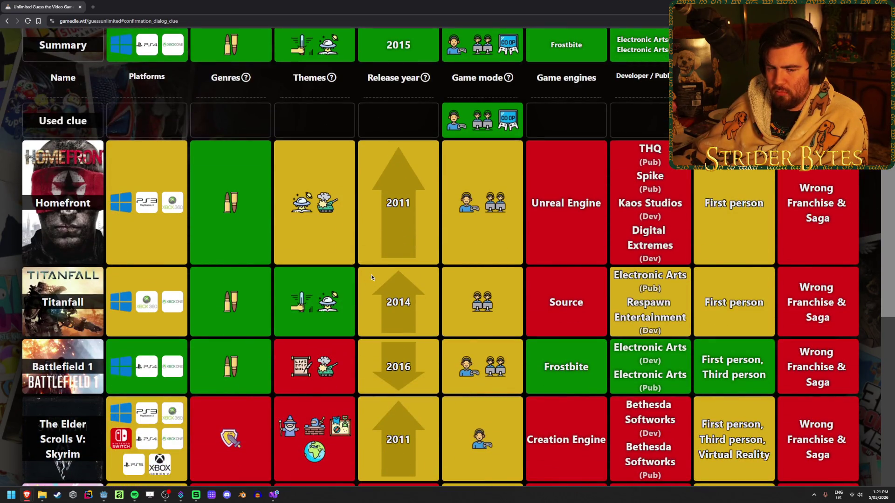
scroll(371, 277, up, 3)
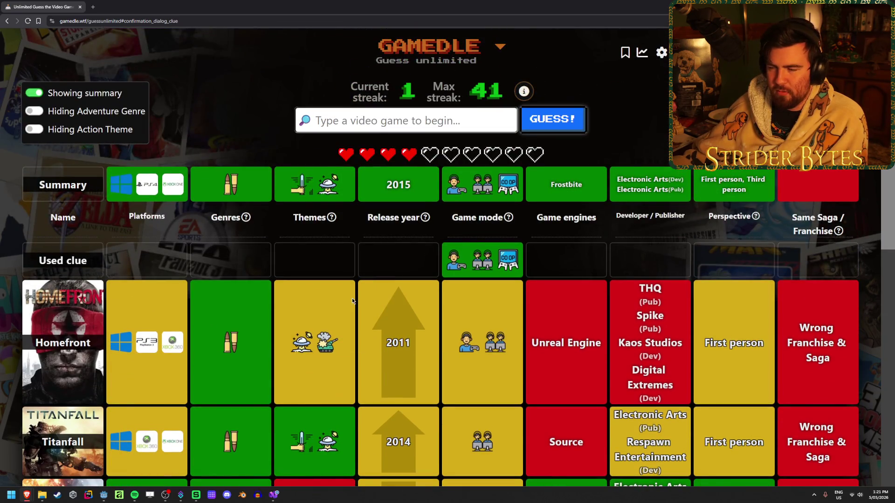
scroll(278, 170, down, 1)
scroll(277, 169, up, 1)
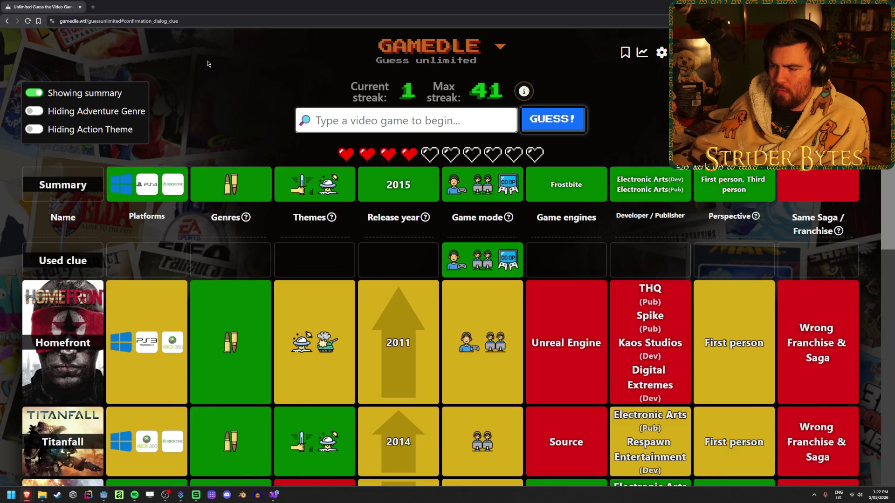
scroll(473, 343, down, 3)
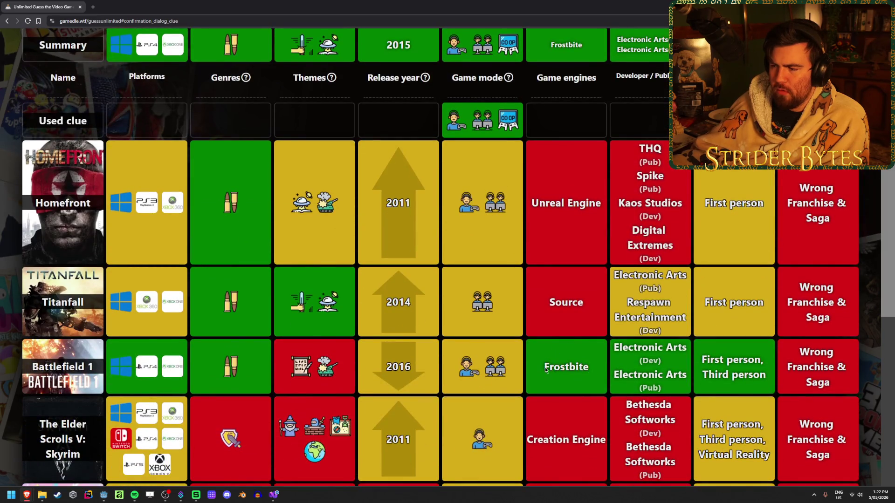
scroll(560, 381, up, 3)
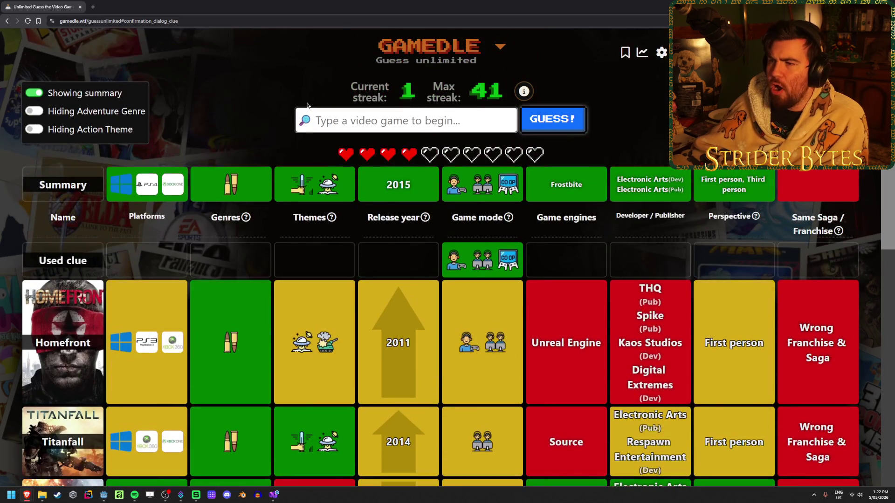
- Guess Star Wars: Battlefront (new) in Gamedle and view the 2015 reveal screen
text(star wars battlefront)
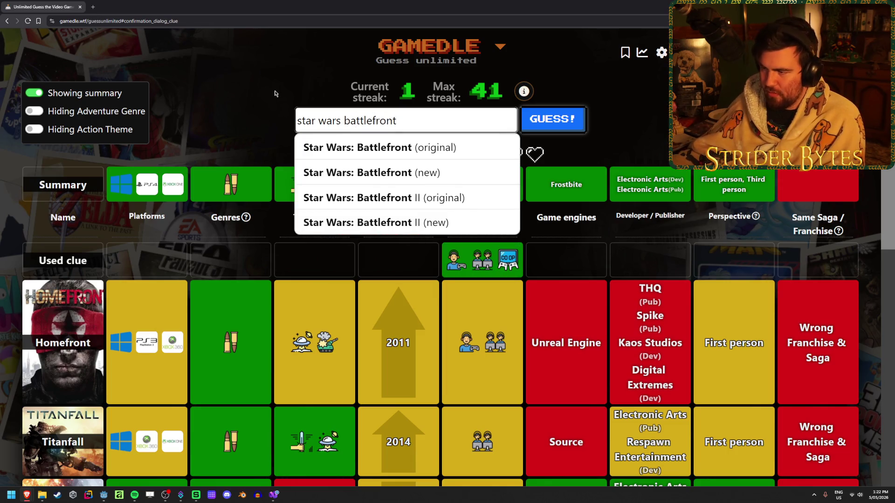
click(468, 176)
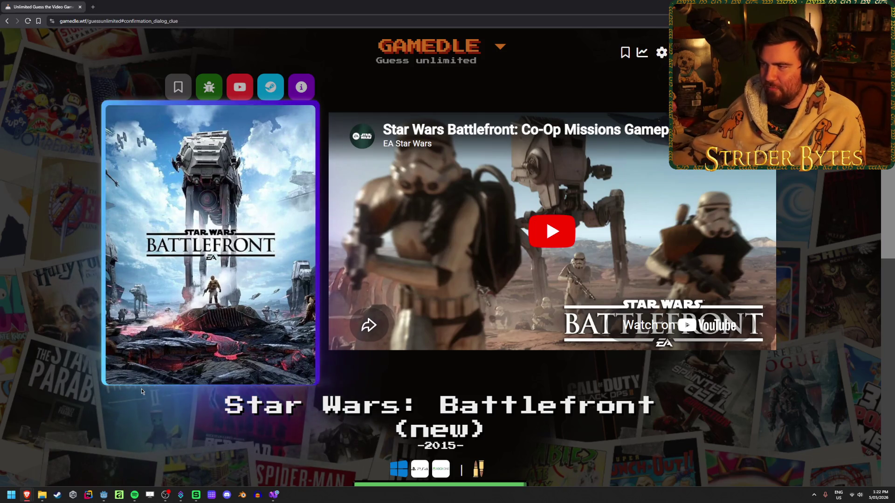
scroll(143, 394, down, 3)
scroll(144, 393, up, 3)
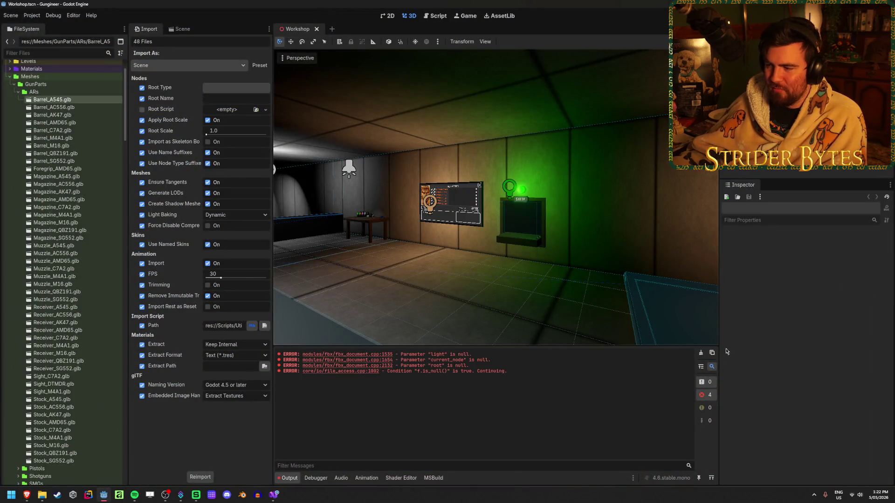
- Clear the Output log, select Barrel_A545.tscn, and build and run the project with F5
click(700, 354)
scroll(69, 252, down, 20)
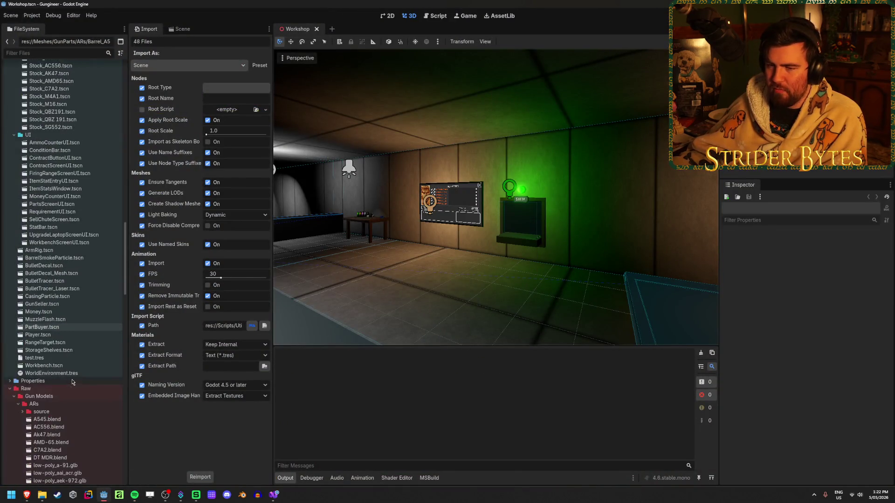
click(53, 206)
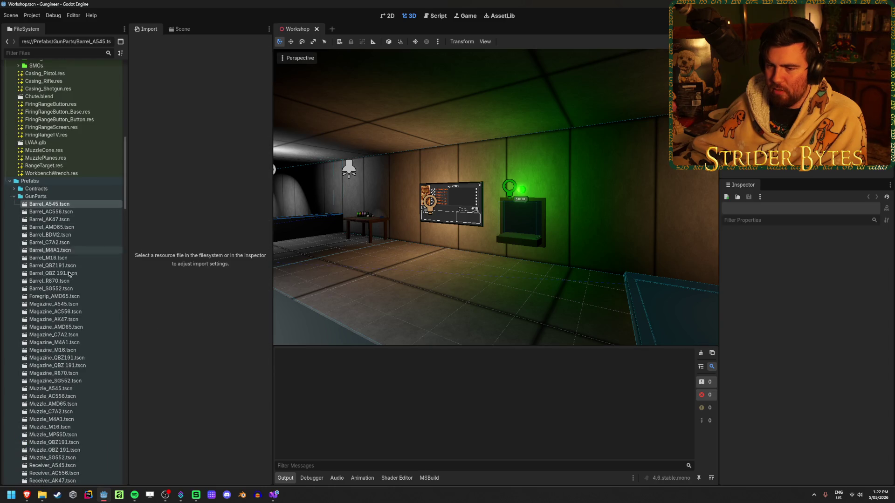
key(F5)
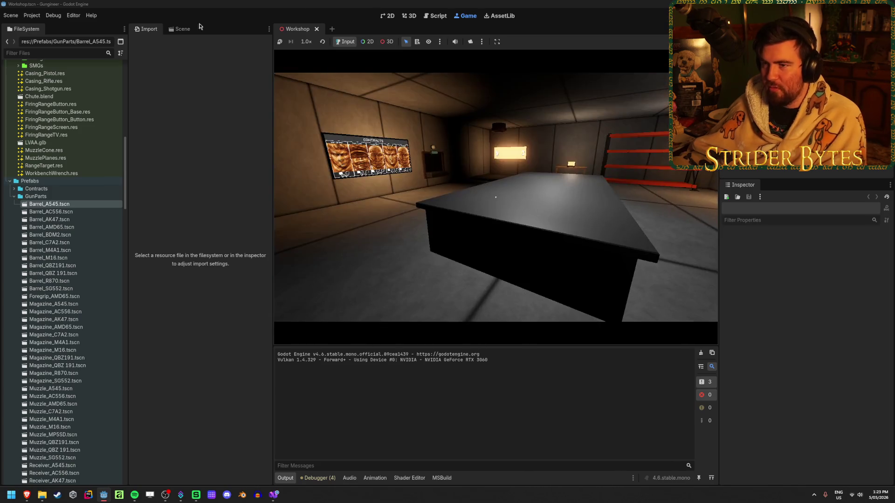
- Stop the running game and widen the 3D viewport by narrowing the FileSystem dock
click(180, 29)
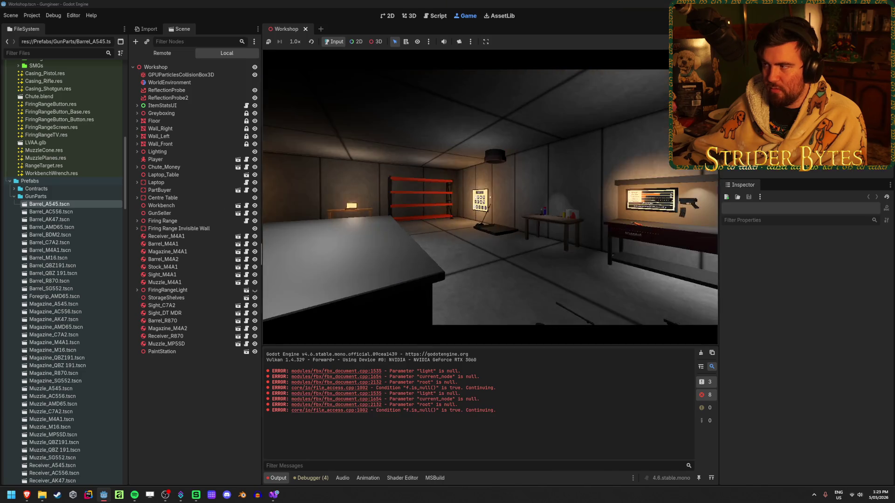
key(F8)
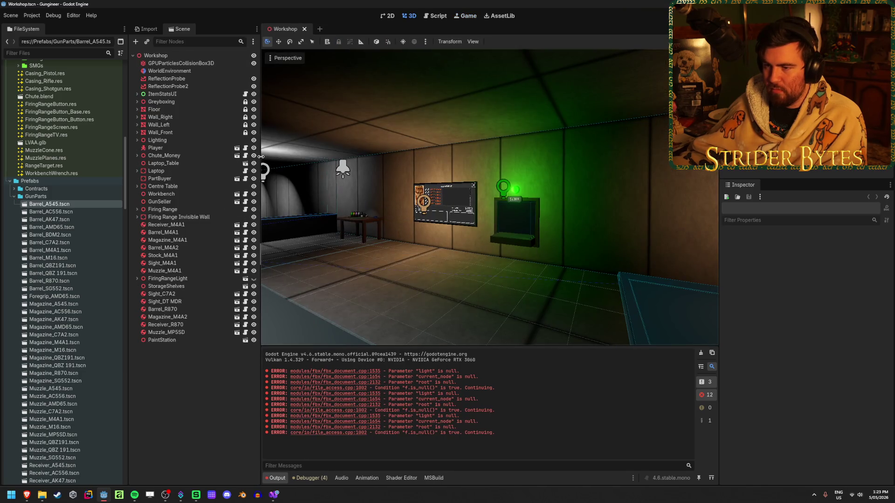
drag(247, 158, 244, 158)
drag(127, 173, 115, 173)
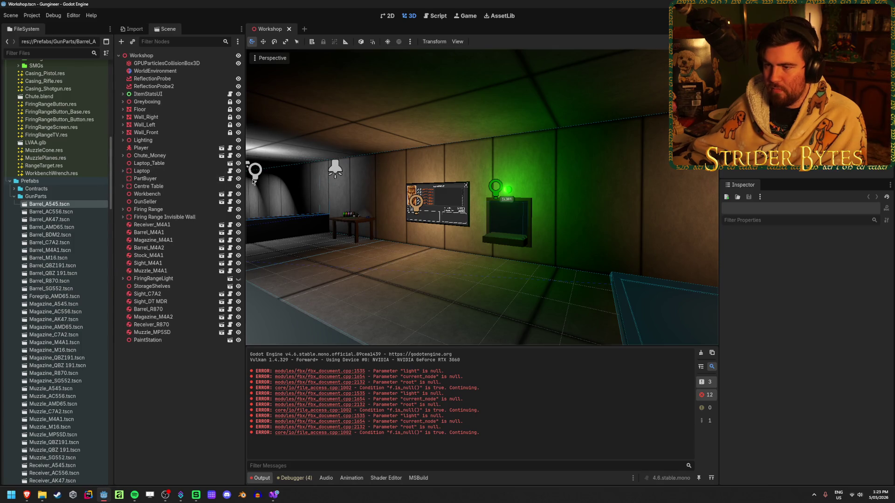
mouse_move(246, 179)
mouse_down()
mouse_move(205, 179)
mouse_move(227, 178)
mouse_up()
- Save and rerun, walk to the weapon board, stop, and orbit toward the firing-range corridor
key(ctrl+s)
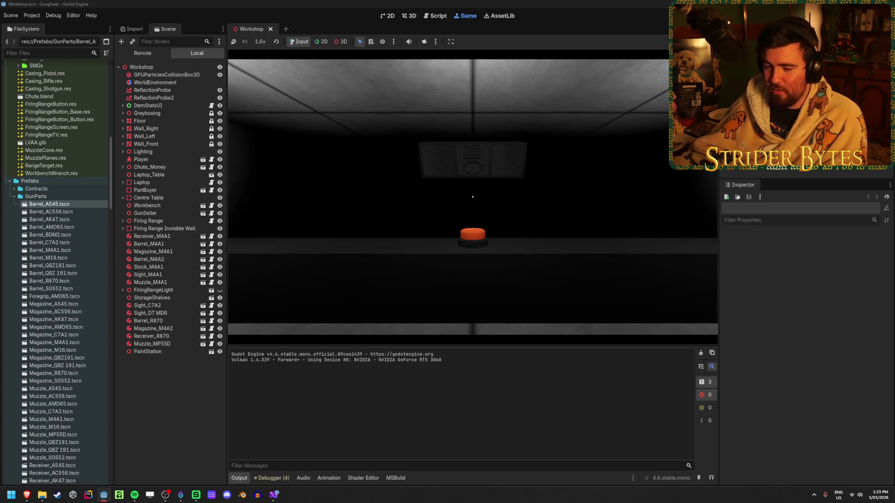
key(w)
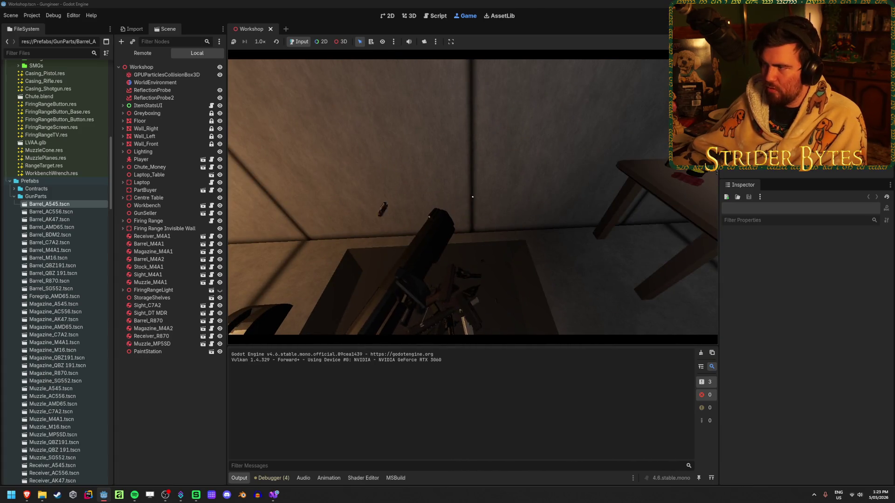
key(F8)
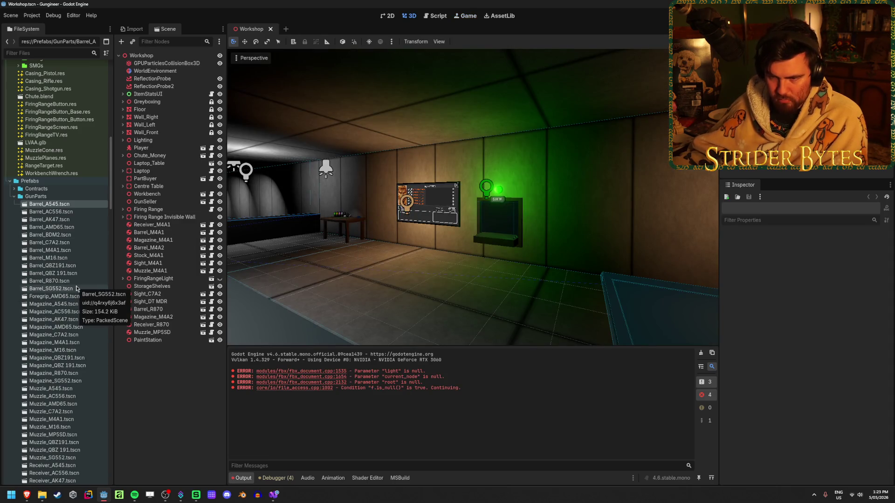
mouse_move(466, 210)
mouse_down()
mouse_move(496, 267)
mouse_move(433, 295)
mouse_up()
scroll(98, 265, down, 5)
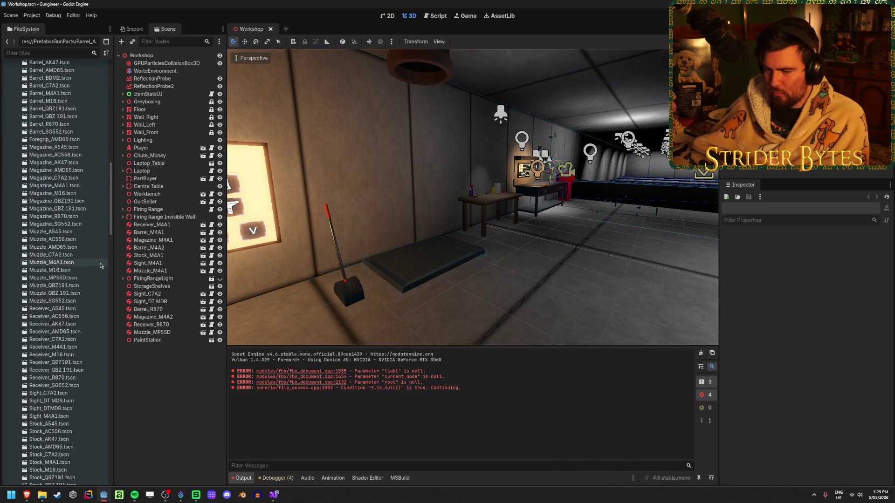
scroll(98, 265, up, 3)
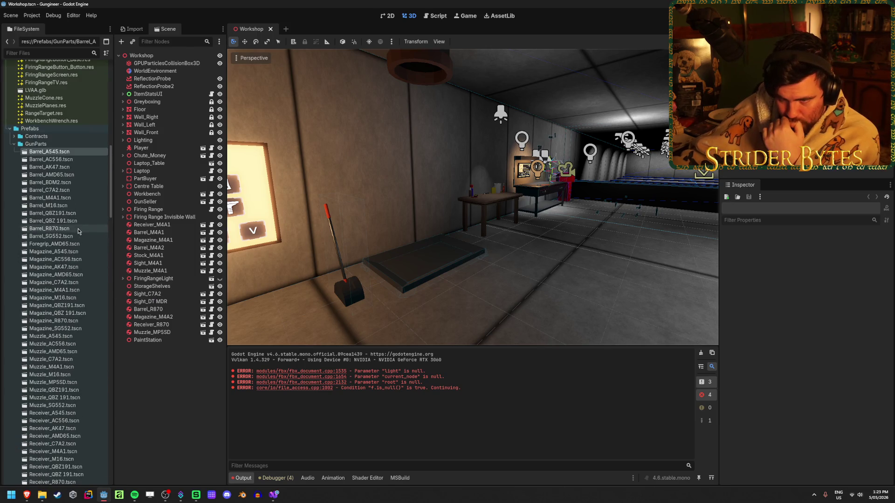
- Open the Barrel_A545, Barrel_AC556, Barrel_AK47, Barrel_AMD65 and Barrel_BDM2 prefab scenes
key(Return)
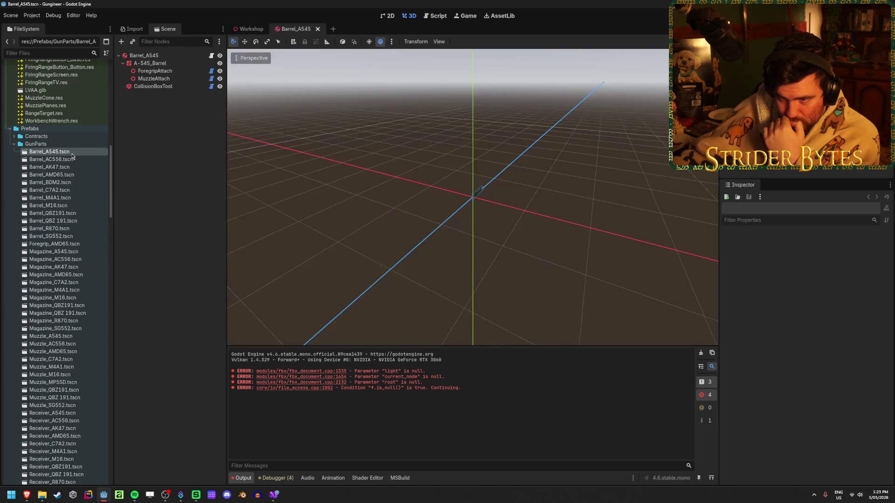
double_click(76, 162)
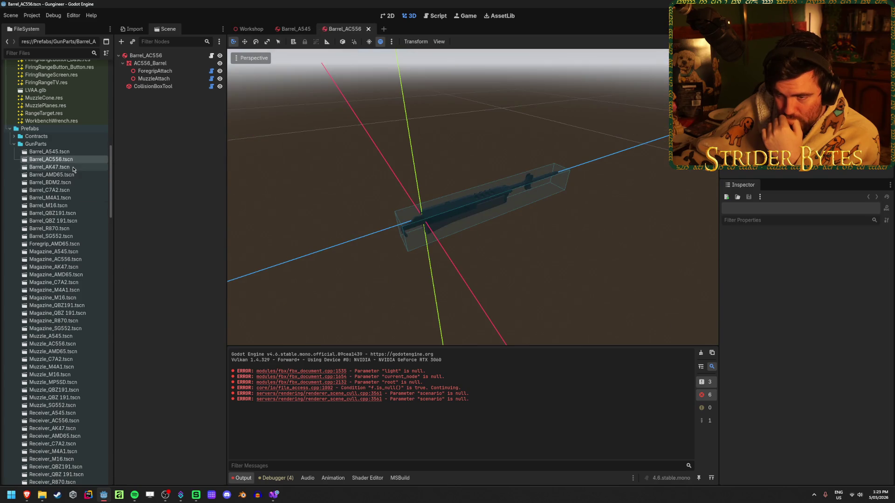
double_click(72, 167)
double_click(66, 174)
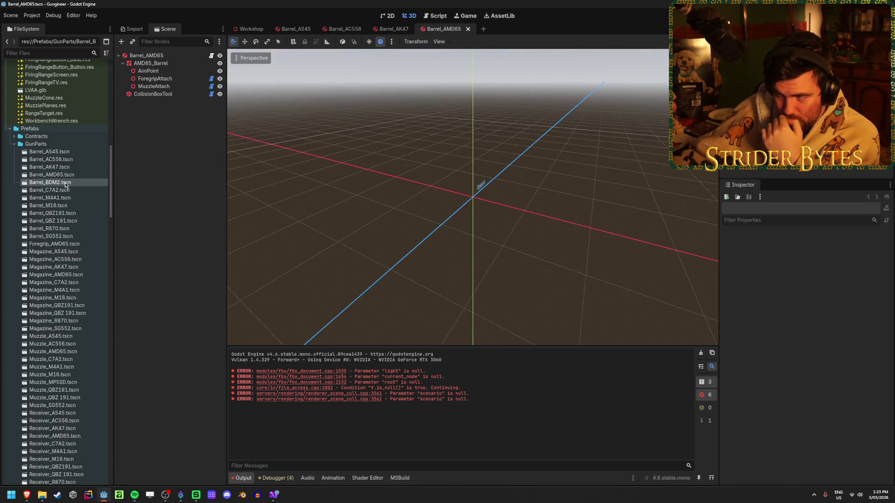
double_click(66, 183)
- Delete the Barrel_BDM2 prefab file from the FileSystem dock
click(55, 183)
key(Delete)
key(Return)
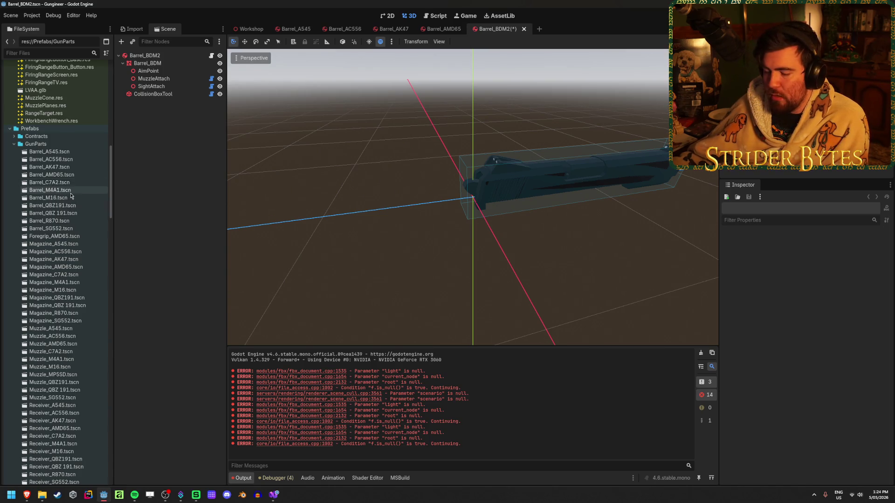
- Close the Barrel_BDM2 tab with Don't Save, then close the remaining extra barrel tabs
scroll(65, 187, down, 5)
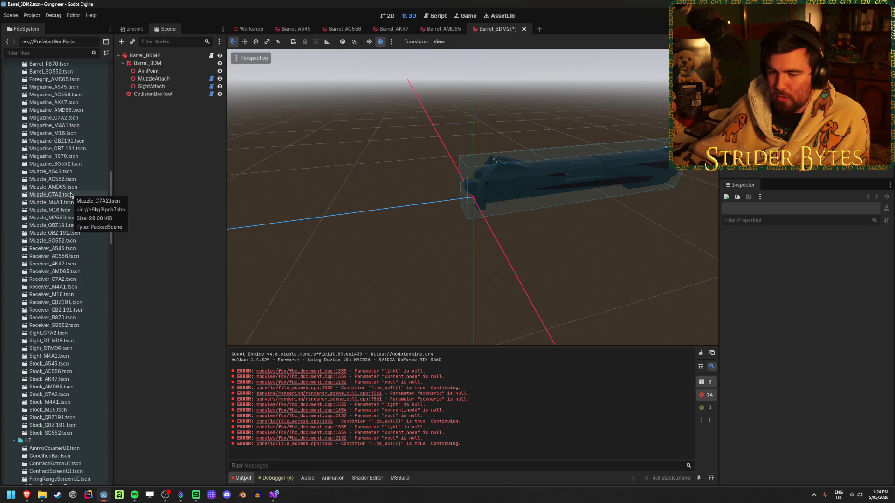
scroll(79, 233, up, 4)
scroll(80, 238, up, 5)
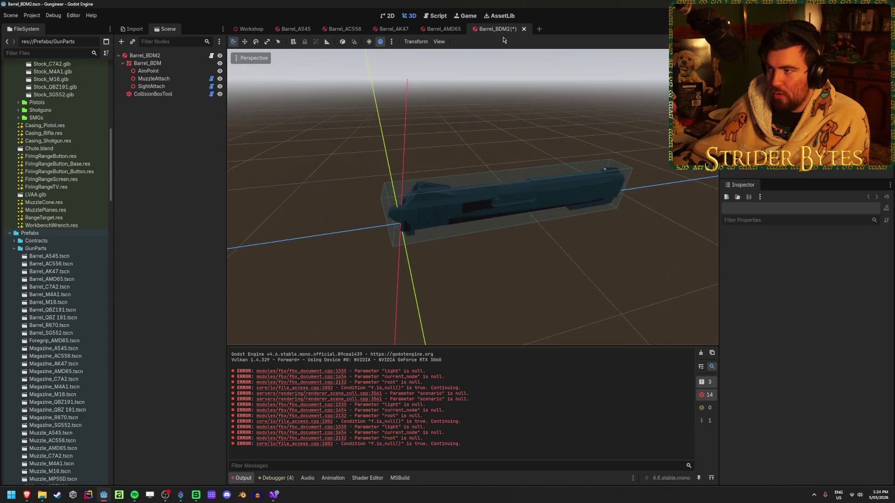
key(ctrl+shift+w)
click(502, 272)
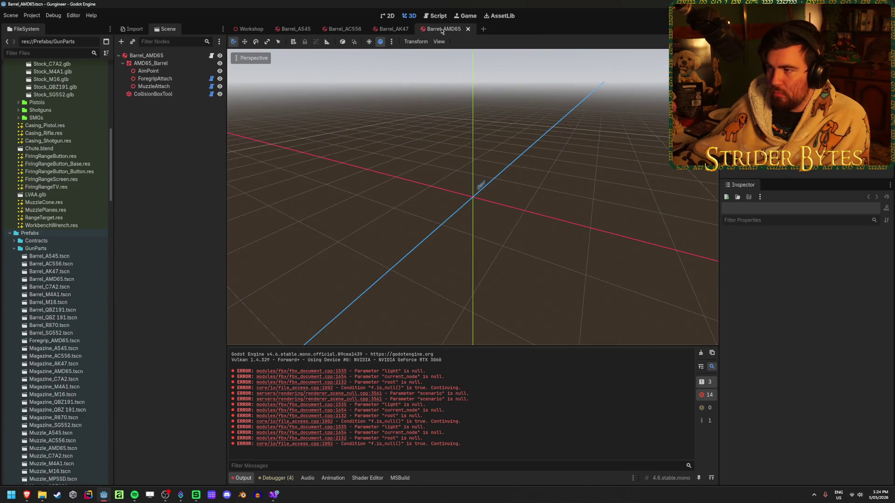
key(ctrl+shift+w)
key(ctrl+shift+w)
key(ctrl+shift+w)
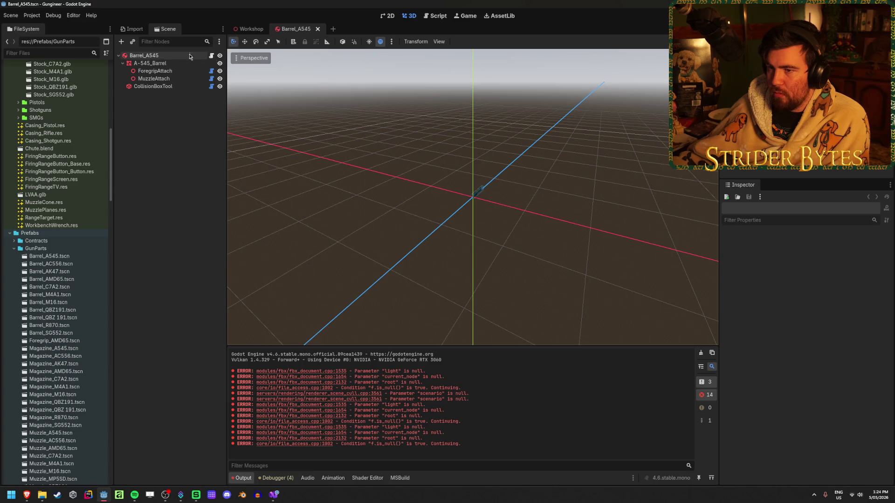
- Check the Barrel_A545 root's collision layer and mask in the Inspector, then close its tab
click(207, 57)
scroll(757, 360, down, 5)
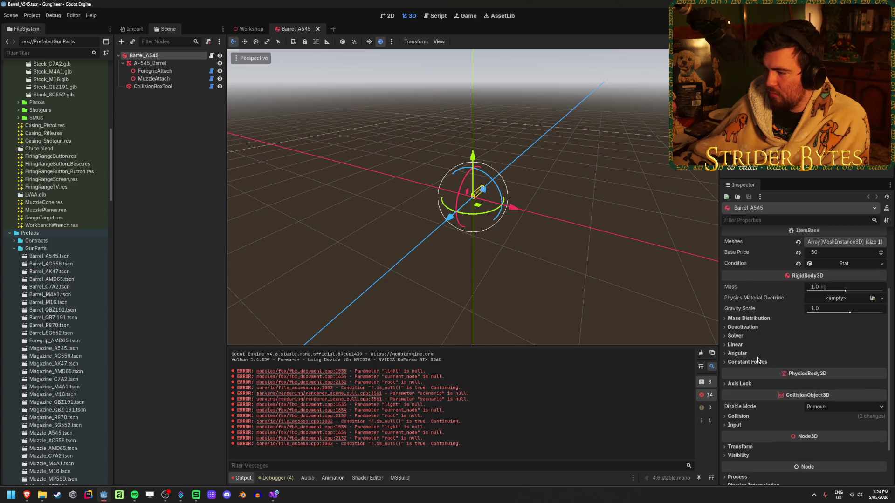
click(738, 416)
scroll(741, 410, down, 3)
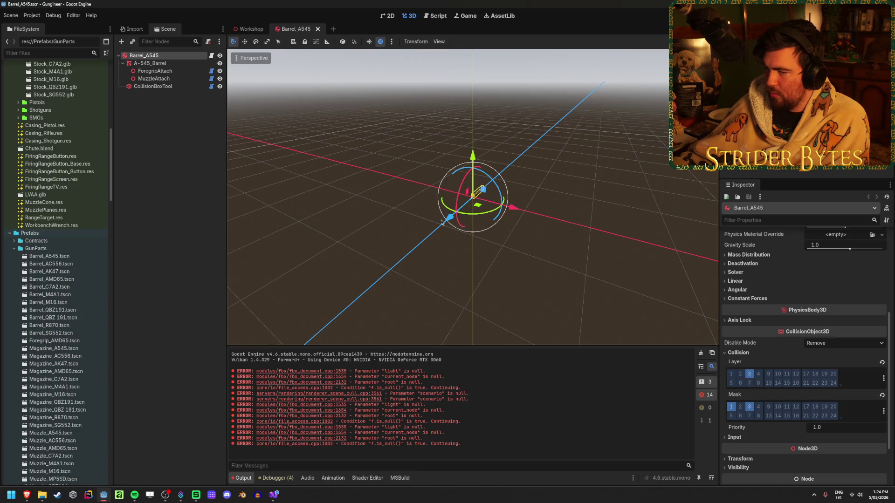
click(173, 235)
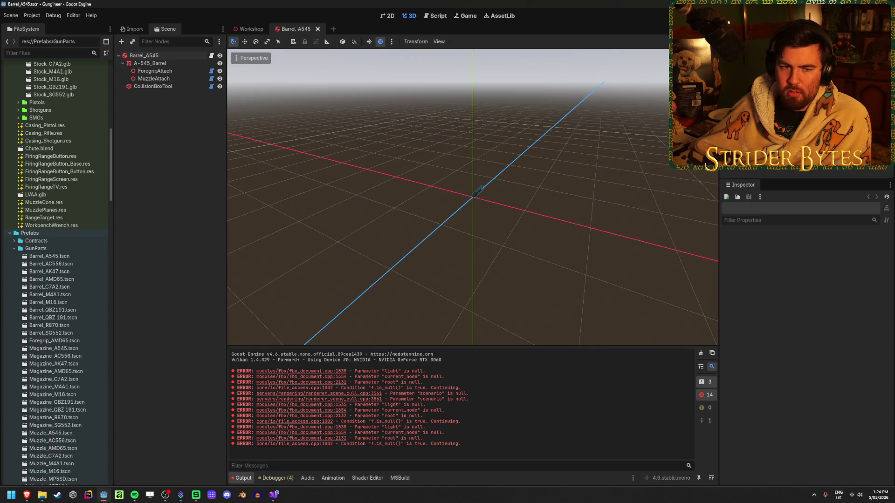
key(alt+Tab)
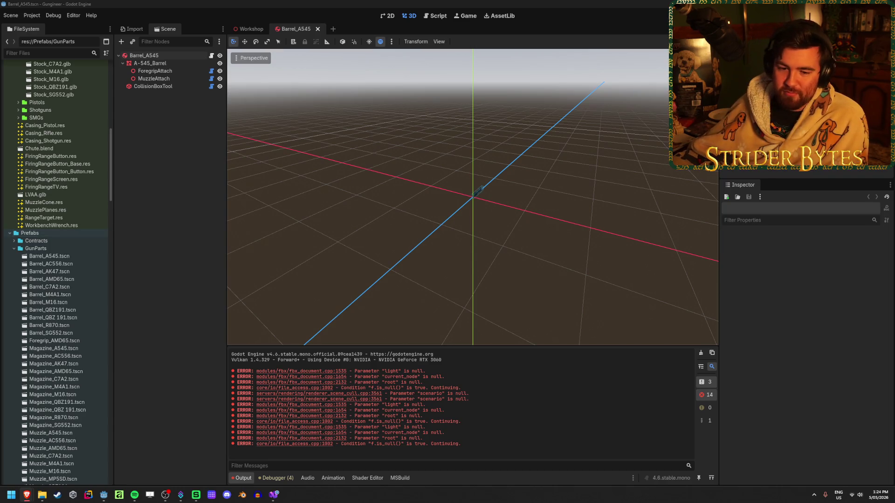
click(305, 31)
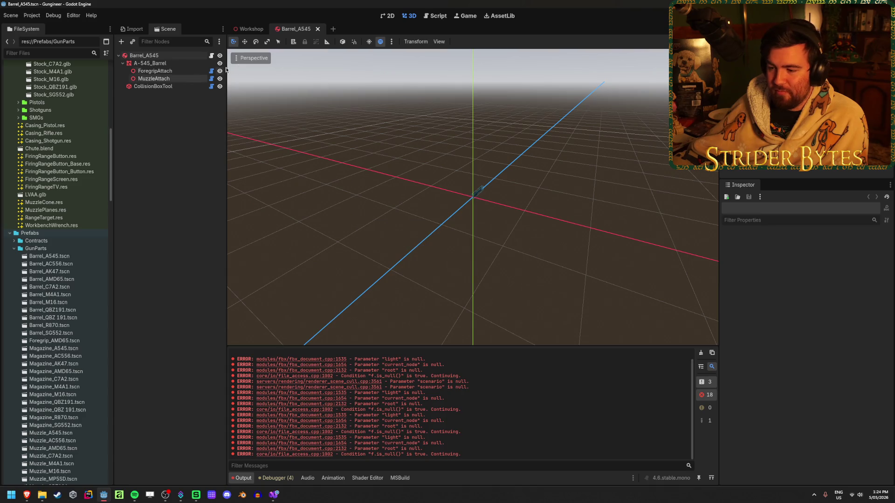
click(317, 29)
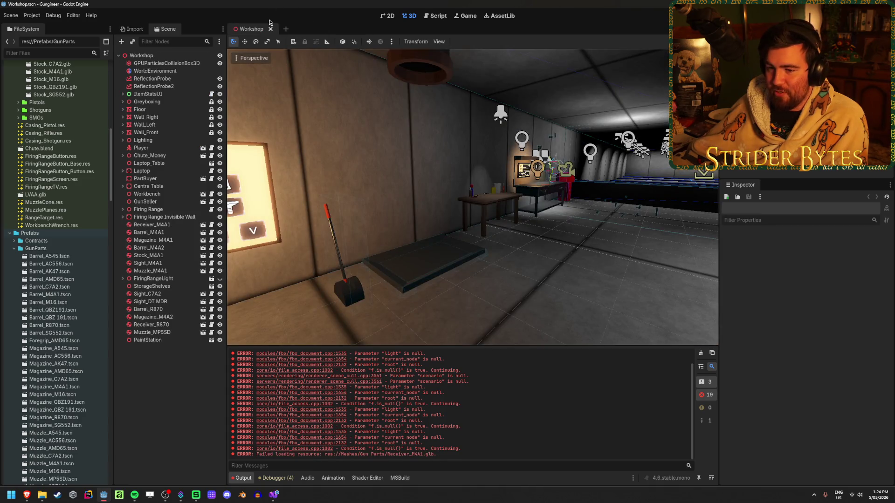
- Enlarge and clear the Output panel, refocus Godot to reimport parts, and select PartBuyer
drag(477, 346, 479, 330)
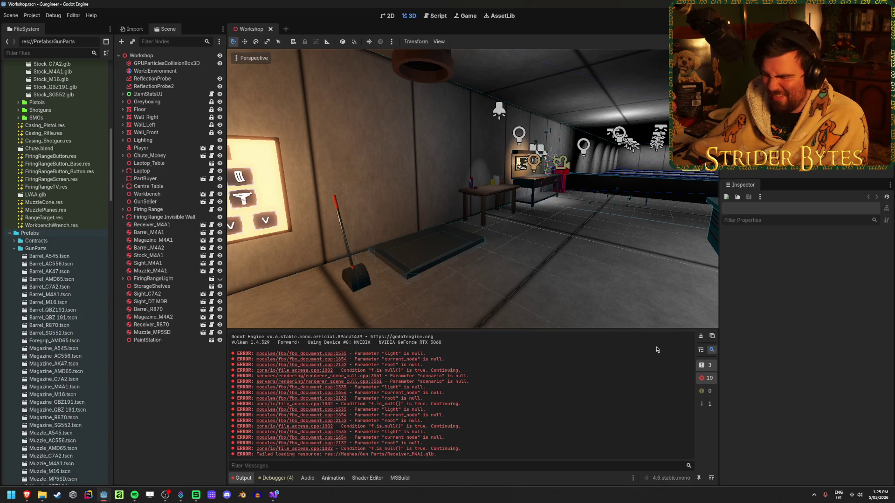
click(701, 337)
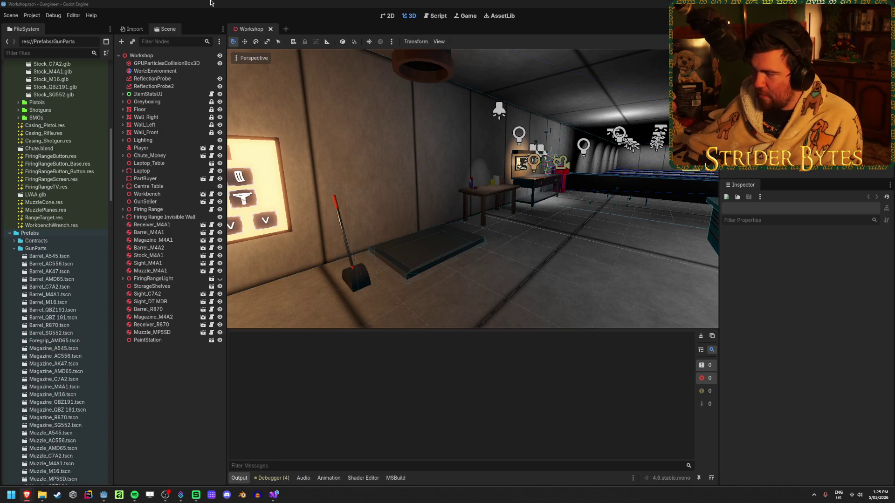
click(229, 3)
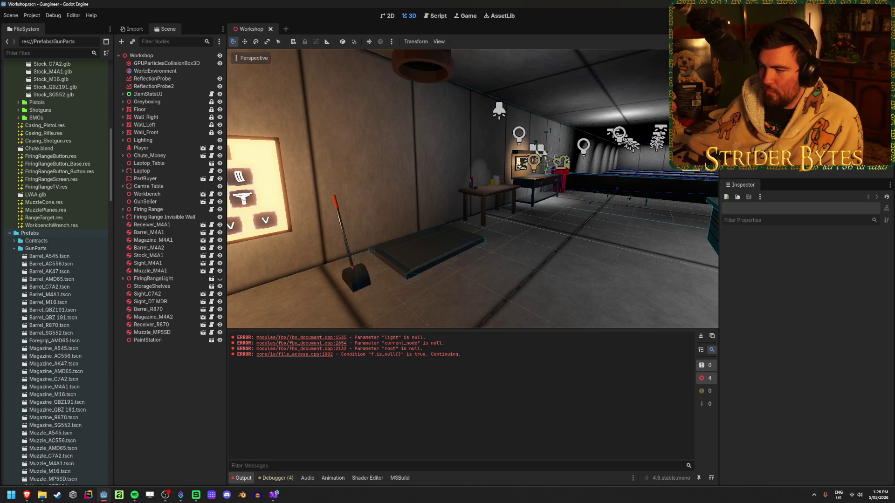
click(150, 179)
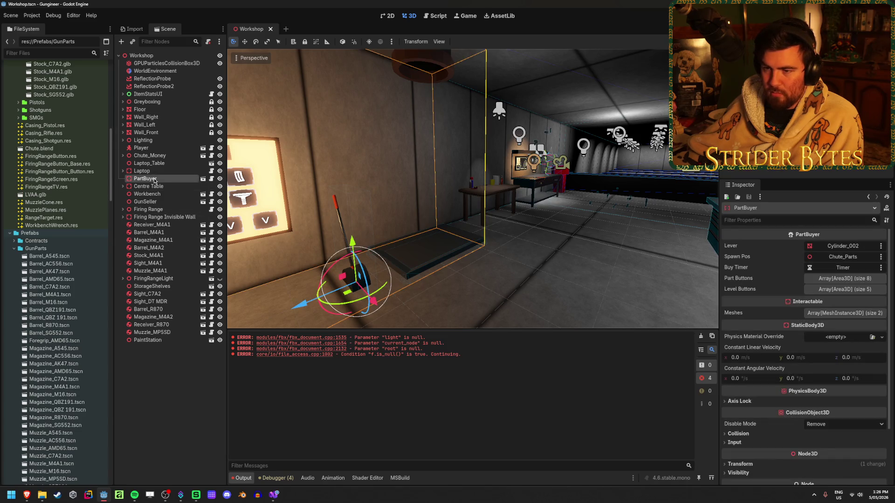
- Open the PartBuyer scene and add layer 3 to the Parts Catcher's collision mask
click(203, 179)
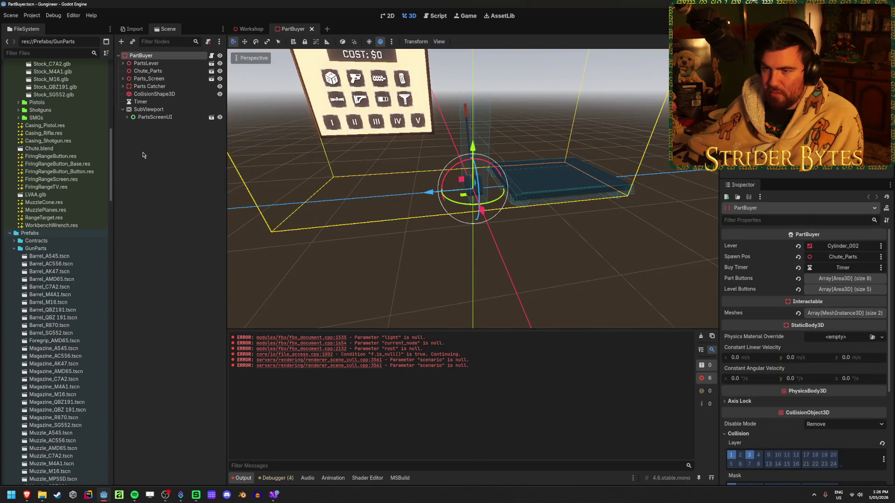
click(142, 156)
click(162, 87)
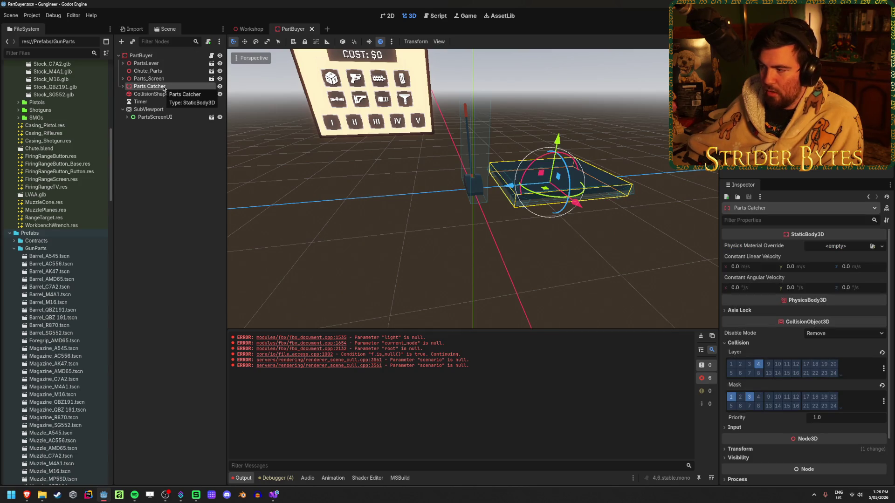
click(749, 397)
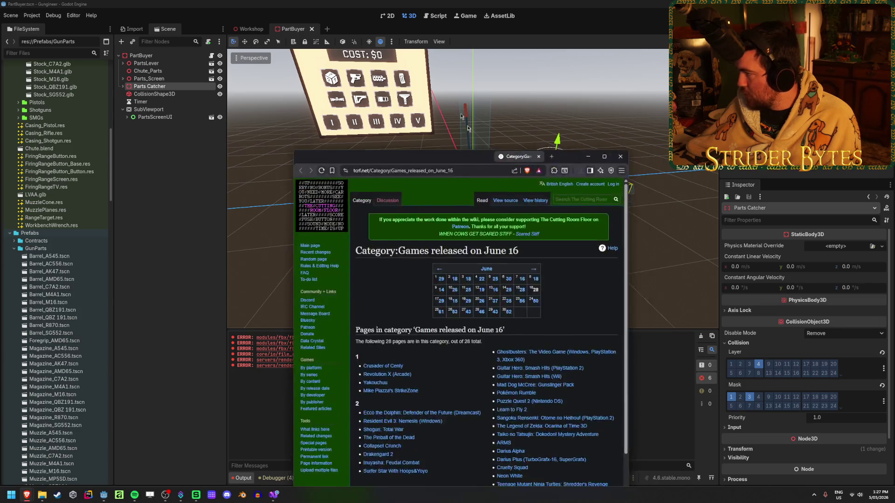
drag(373, 154, 373, 2)
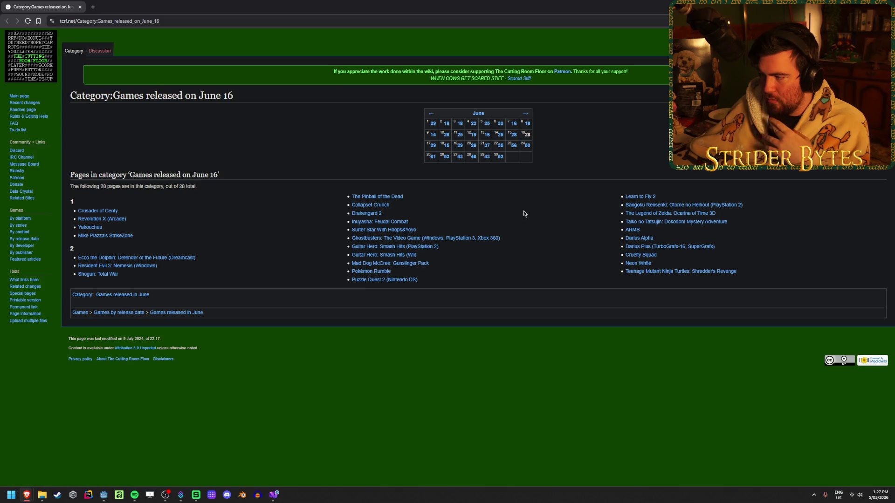
key(alt+Tab)
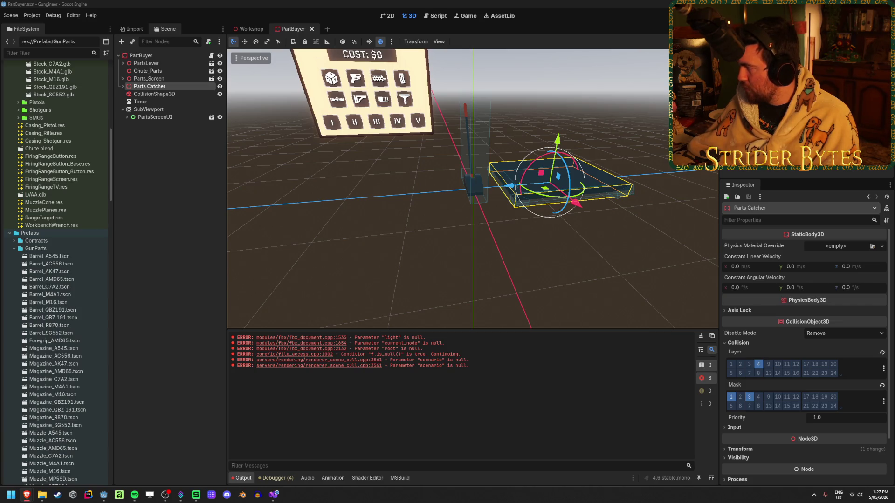
- Reimport assets and open Barrel_A545, showing collision layer 3 and mask layers 1 and 3
click(162, 4)
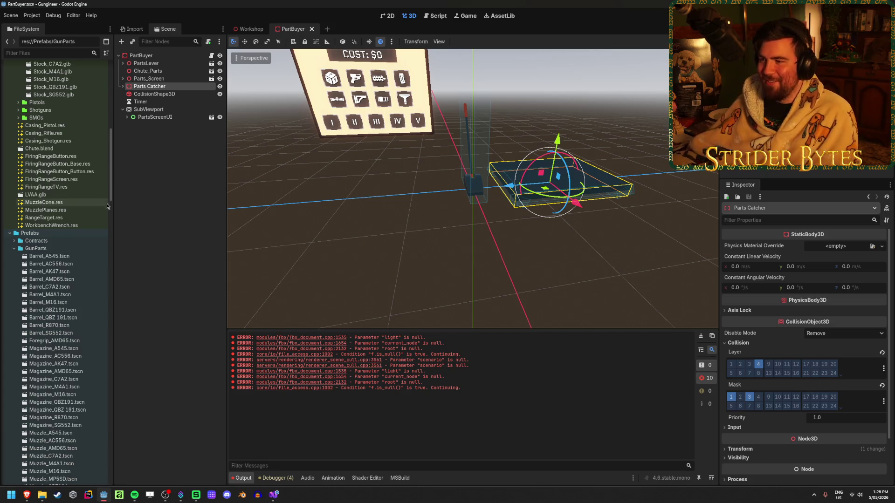
click(169, 177)
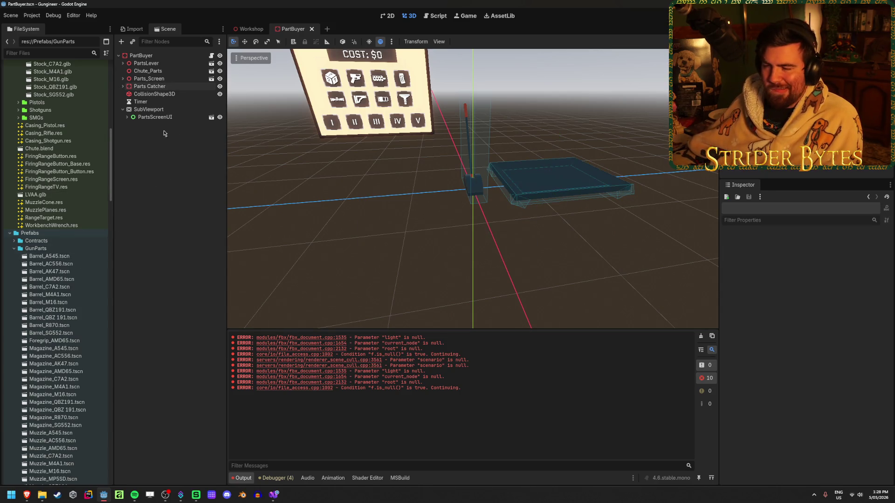
click(49, 256)
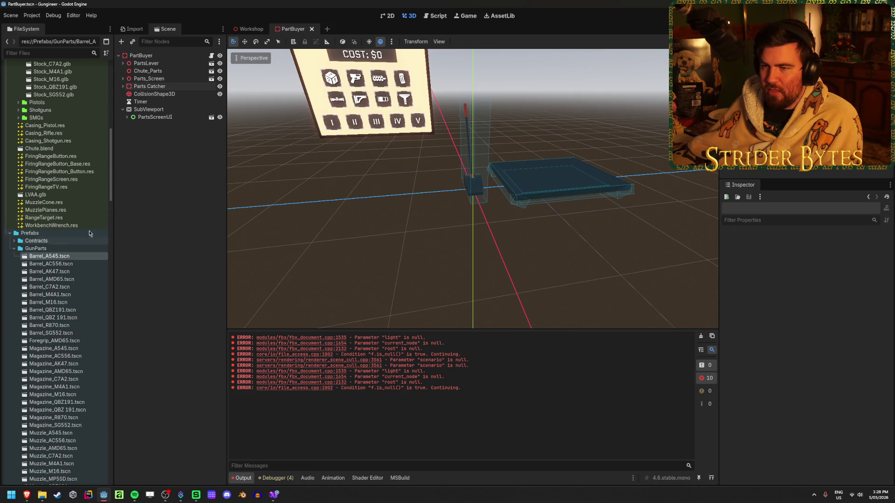
click(150, 87)
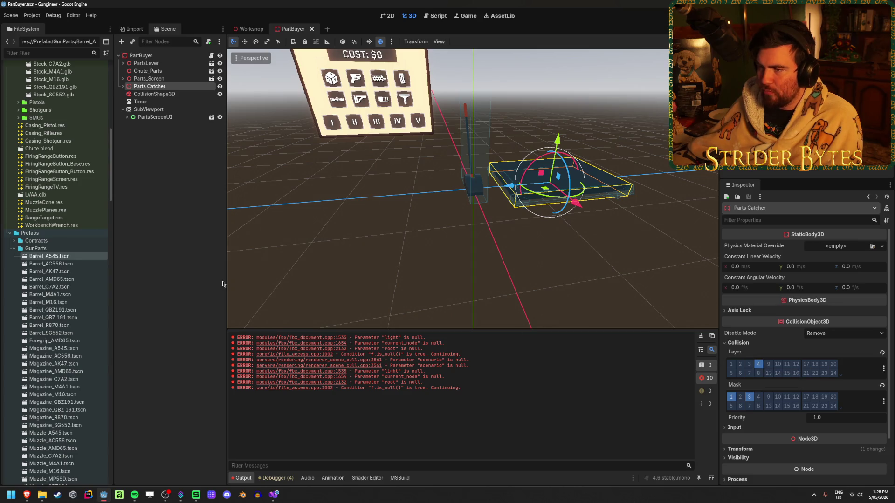
double_click(39, 258)
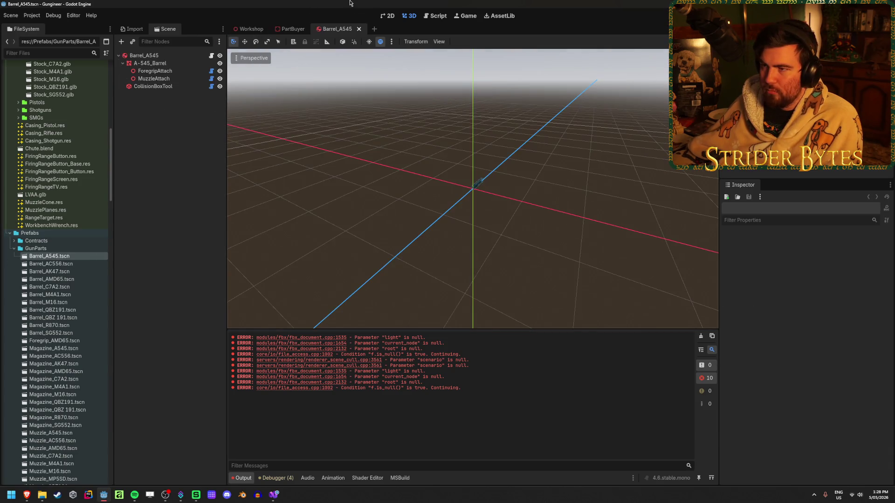
scroll(828, 377, down, 5)
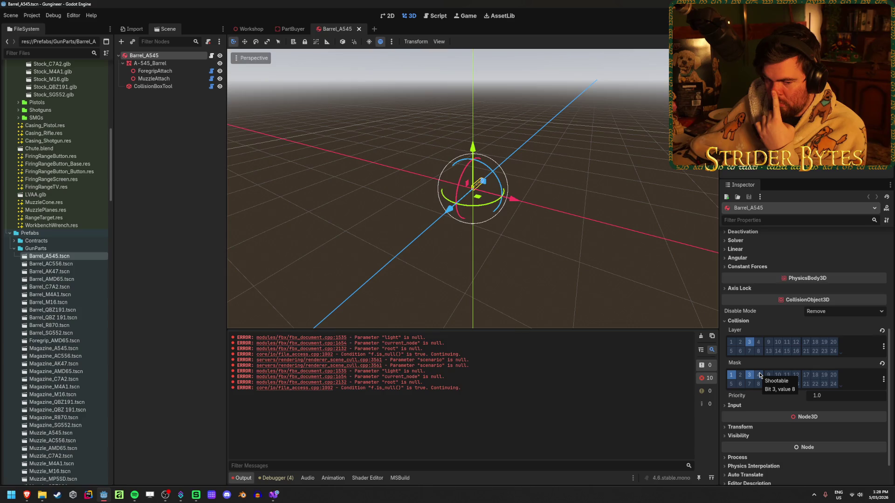
click(273, 495)
- Delete the 5 assigned to part.CollisionMask on line 66 of GunImporter.cs
click(517, 290)
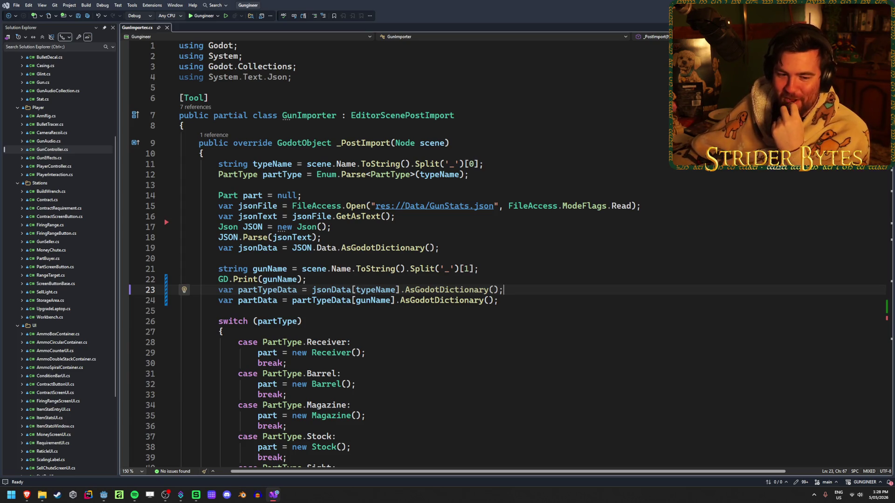
click(515, 298)
scroll(490, 280, down, 13)
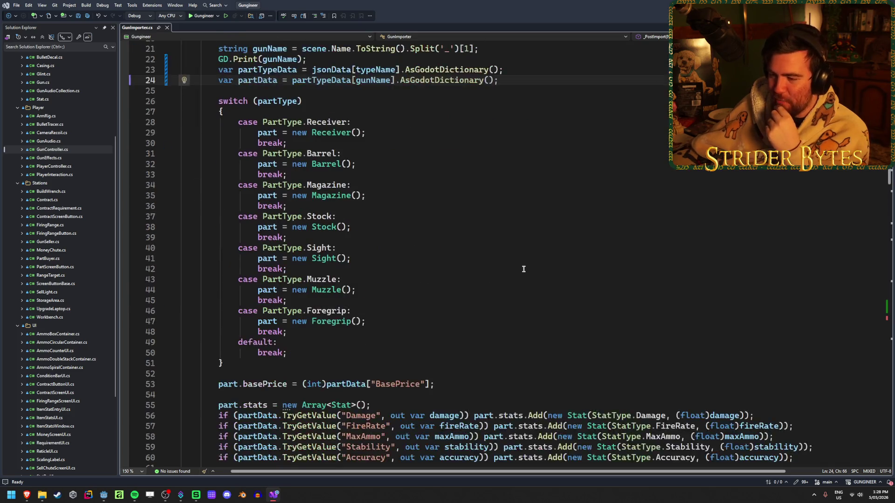
scroll(524, 269, down, 3)
click(322, 237)
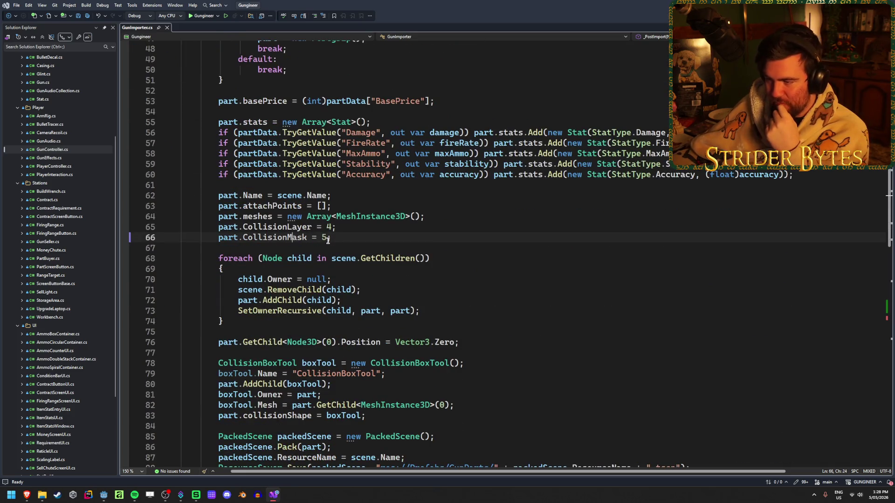
key(BackSpace)
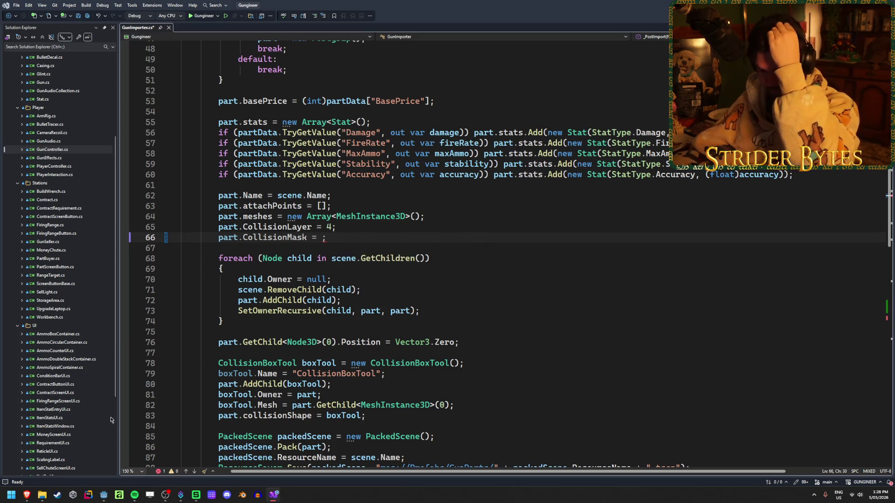
mouse_move(27, 495)
click(91, 449)
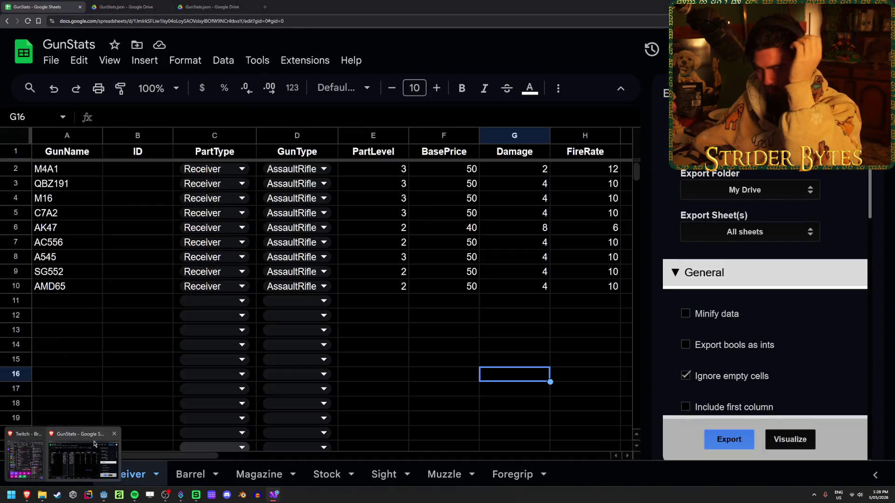
- Set part.CollisionMask to 1 + 4 + 8 on line 66 and save GunImporter.cs
key(alt+Tab)
text(1 + 4 +)
key(ctrl+s)
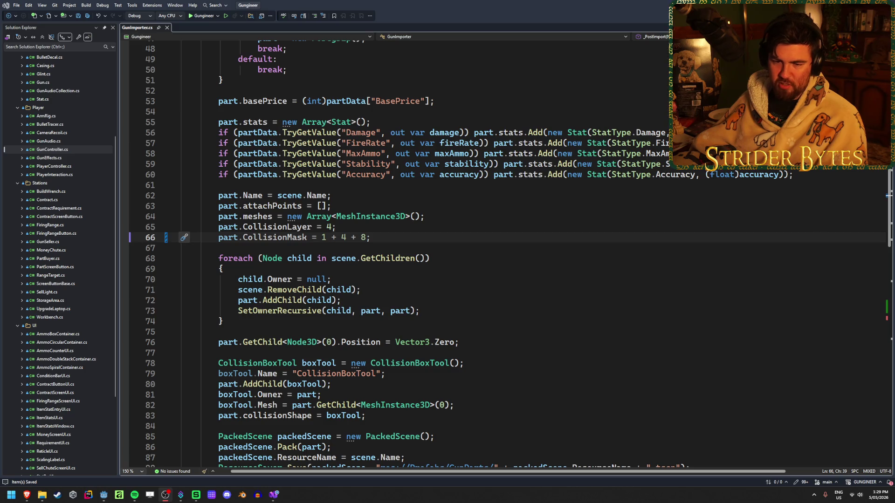
- Place the cursor at the end of the CollisionMask 1 + 4 + 8 line in GunImporter.cs, then switch to the browser
click(411, 236)
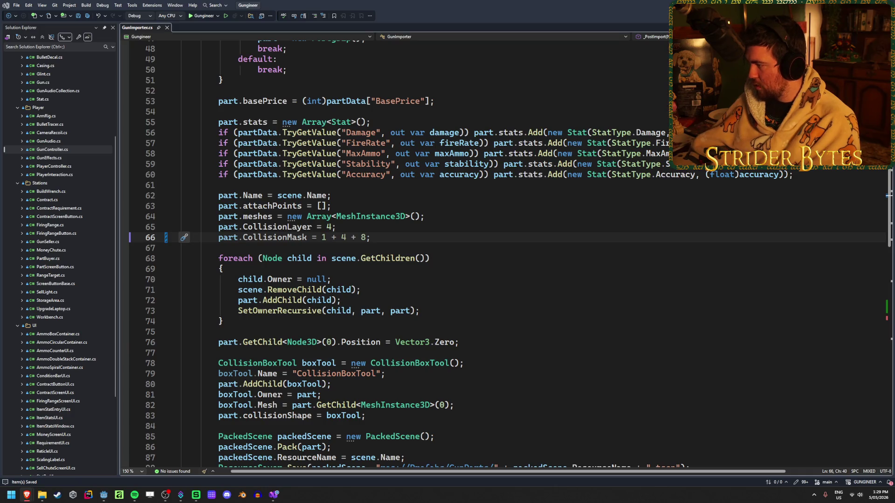
key(alt+Tab)
- Scroll through the GameFAQs June 16 release list, then return to GunImporter.cs
scroll(164, 248, down, 1)
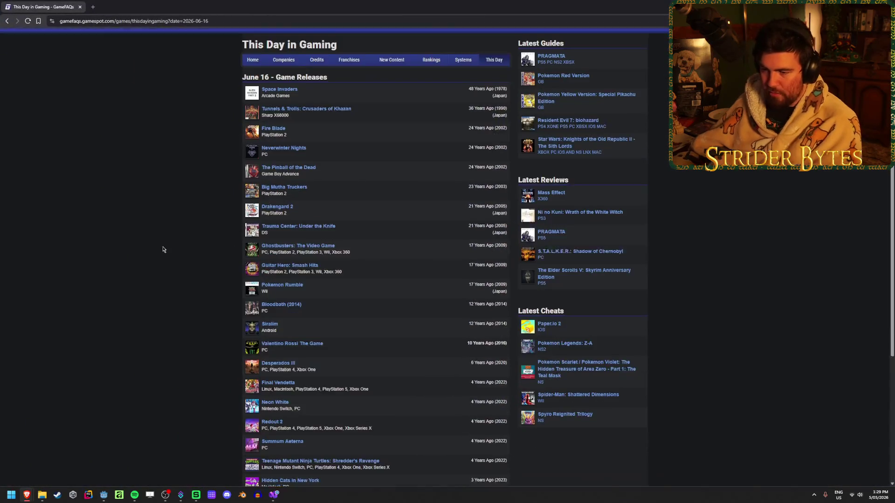
scroll(169, 229, up, 1)
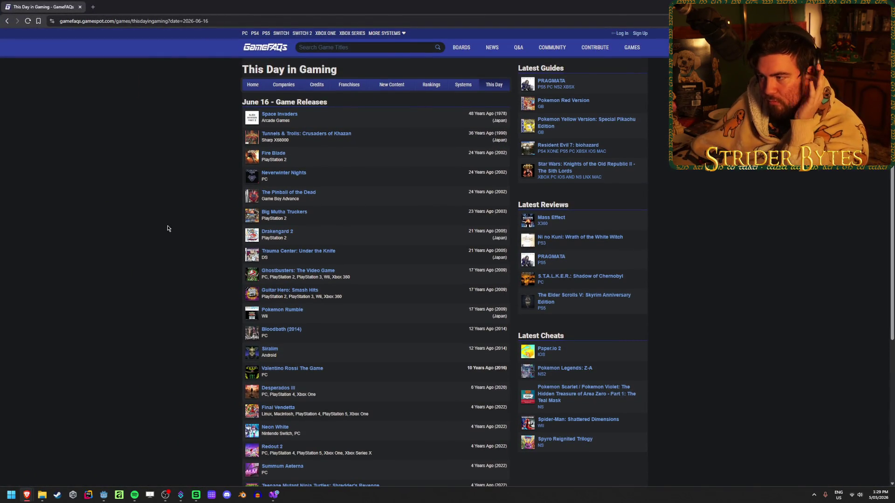
scroll(168, 229, down, 3)
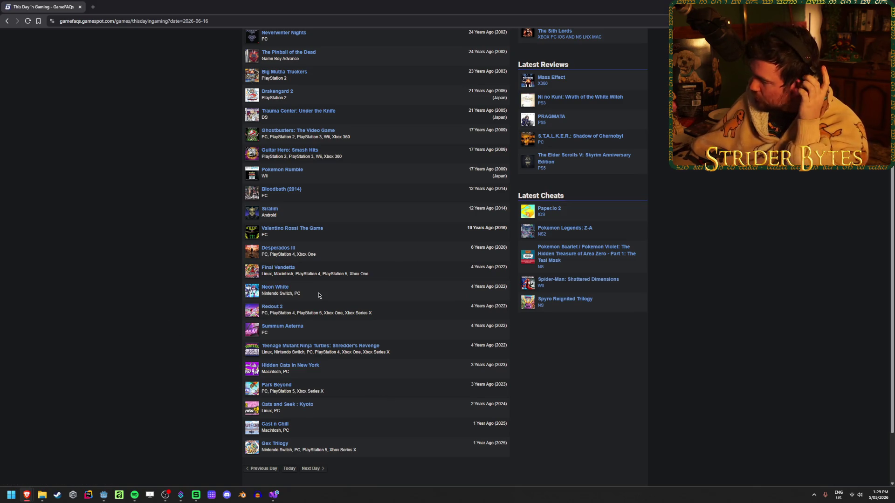
scroll(376, 408, up, 1)
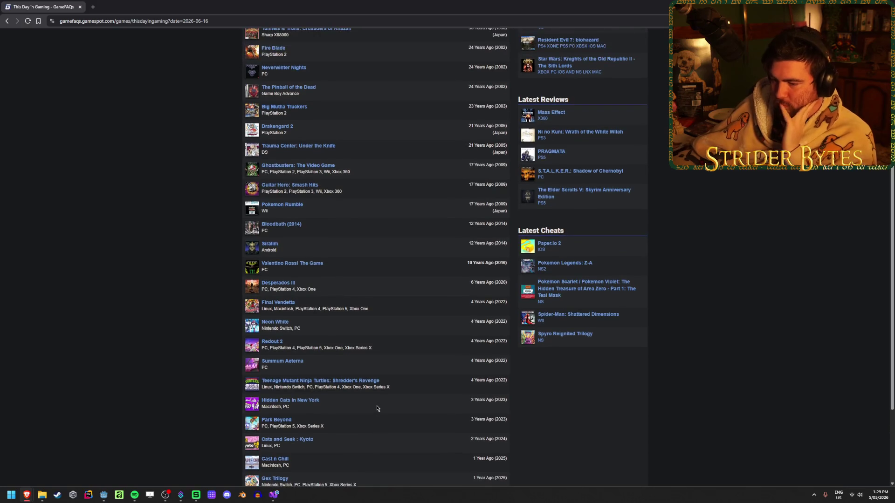
scroll(390, 400, up, 3)
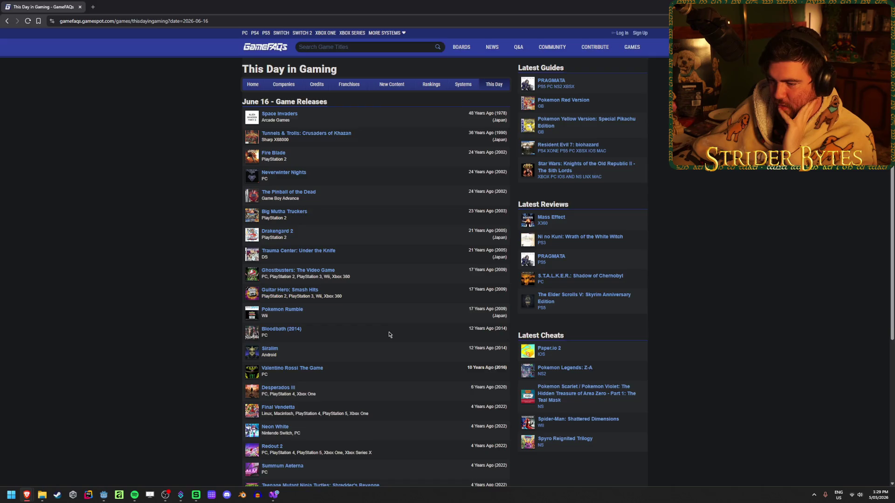
scroll(389, 334, down, 1)
scroll(388, 331, down, 1)
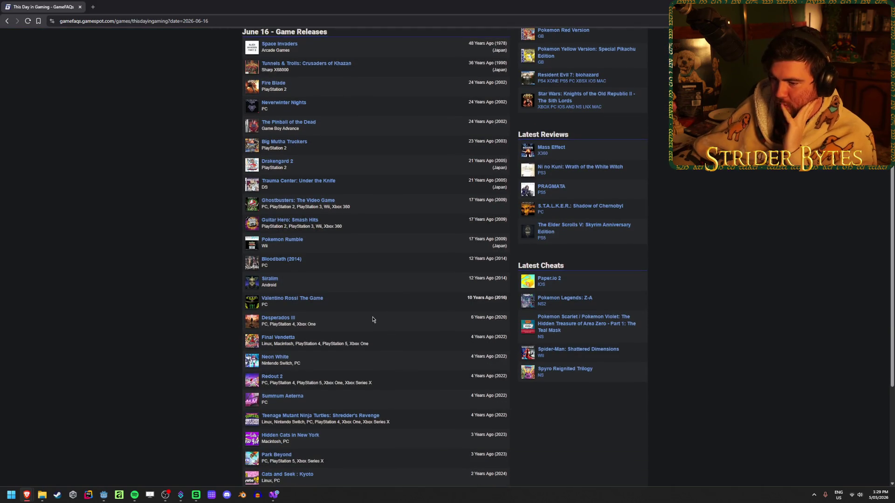
key(alt+Tab)
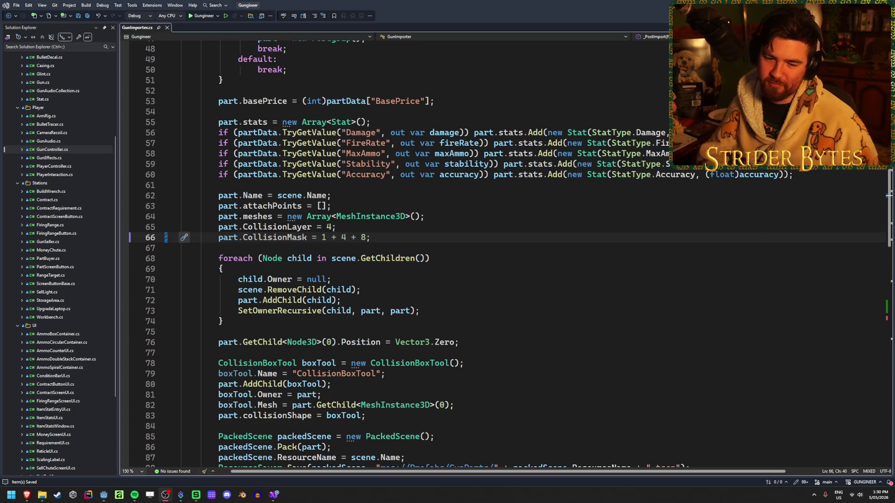
- Back in Godot, select the AR part meshes from Barrel_A545.glb through Stock_SG552.glb
click(419, 238)
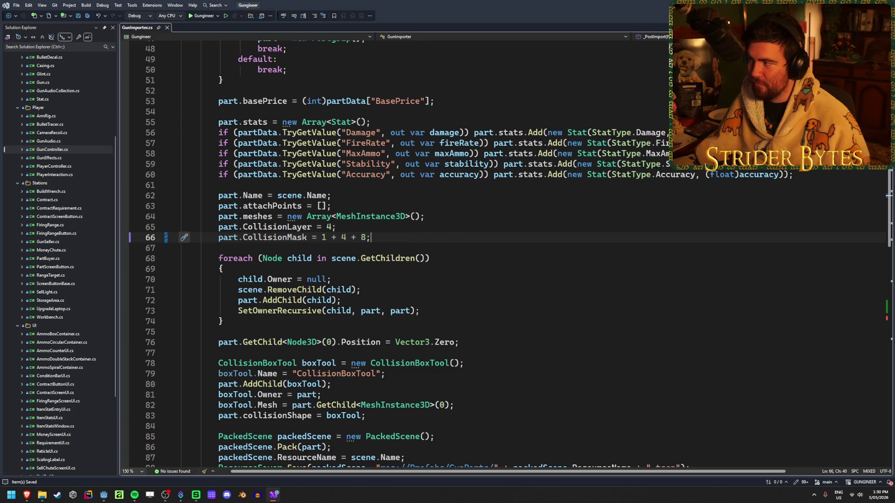
key(alt+Tab)
scroll(53, 287, up, 5)
double_click(53, 460)
shift+click(76, 101)
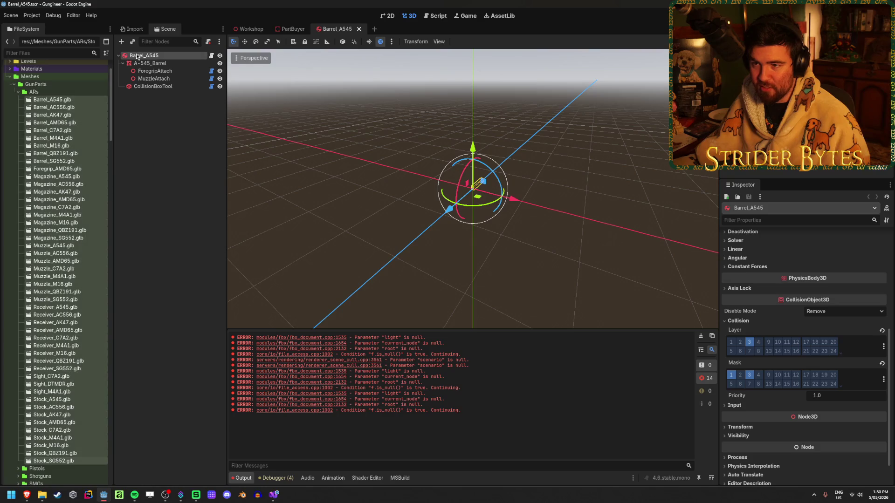
- Reimport all 48 selected AR part .glb files from the Import dock
click(135, 31)
click(169, 480)
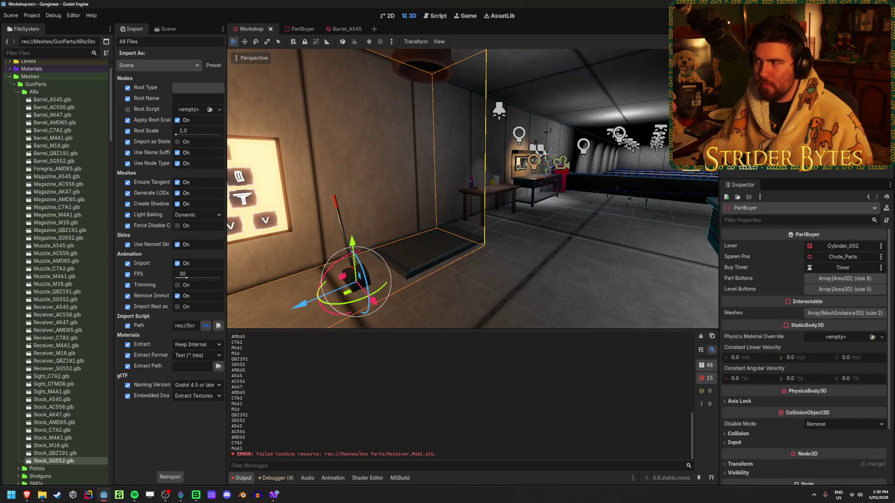
- Run the game, walk to the part buyer and pull its lever to drop parts, then stop the game and open the Magazine_AK47 scene
key(F5)
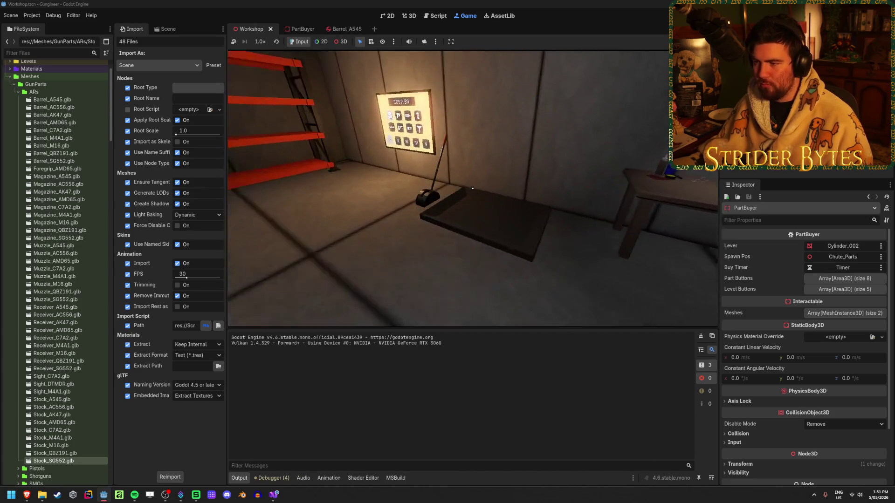
key(w)
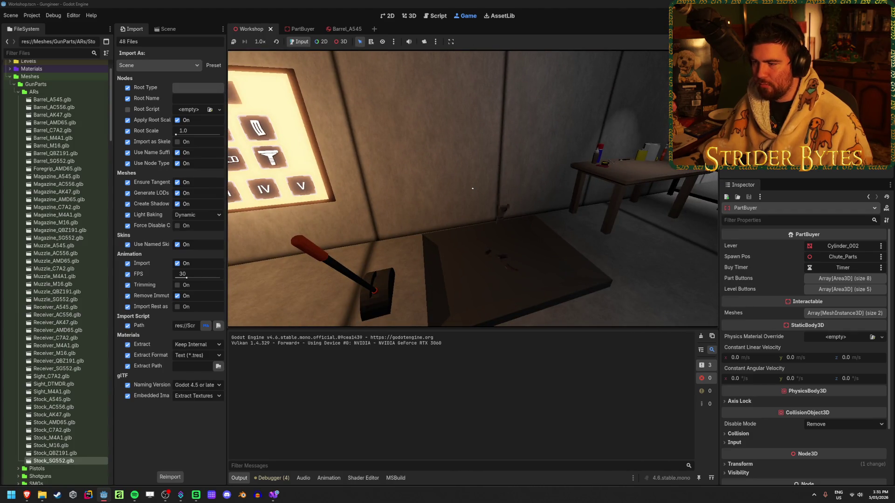
key(w)
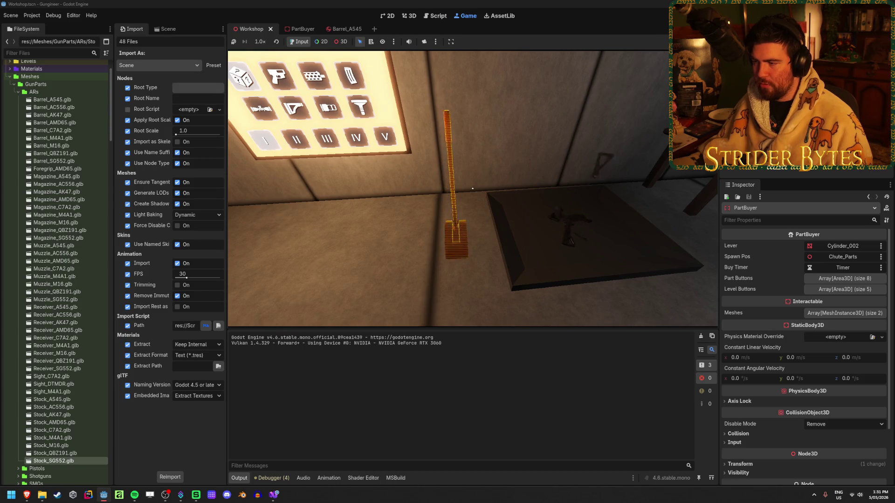
key(w)
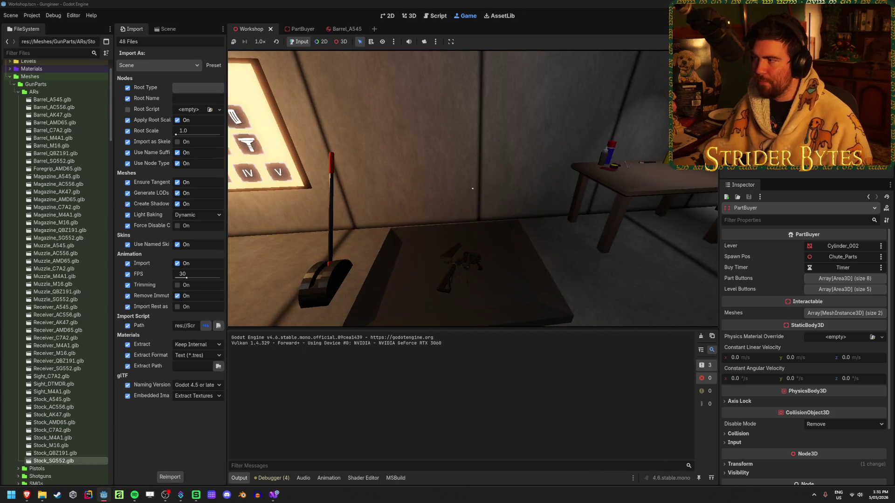
key(F8)
scroll(77, 209, down, 15)
double_click(78, 208)
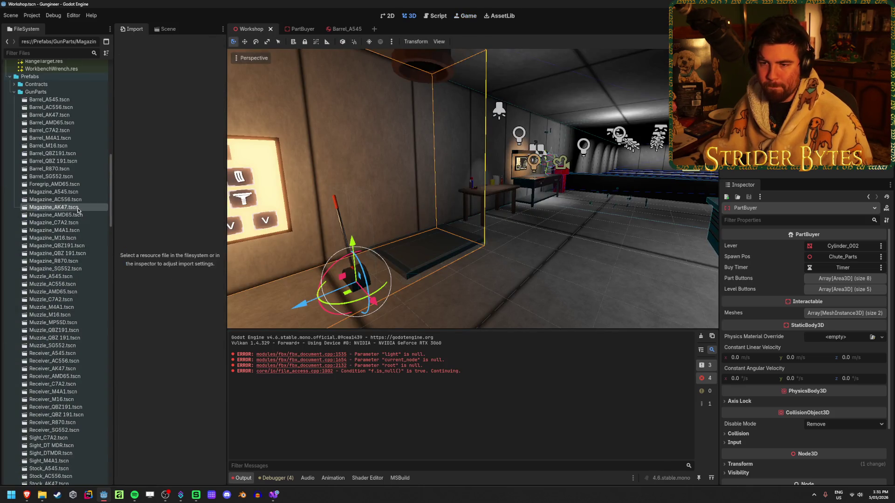
- Inspect the Magazine_AK47 root's collision mask (layers 1 and 3), then switch to Visual Studio
click(168, 29)
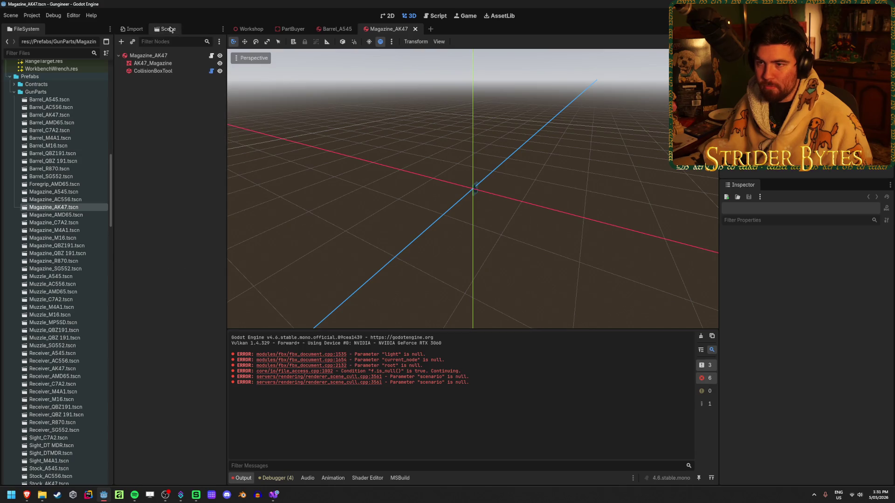
click(148, 55)
scroll(762, 362, down, 5)
click(741, 364)
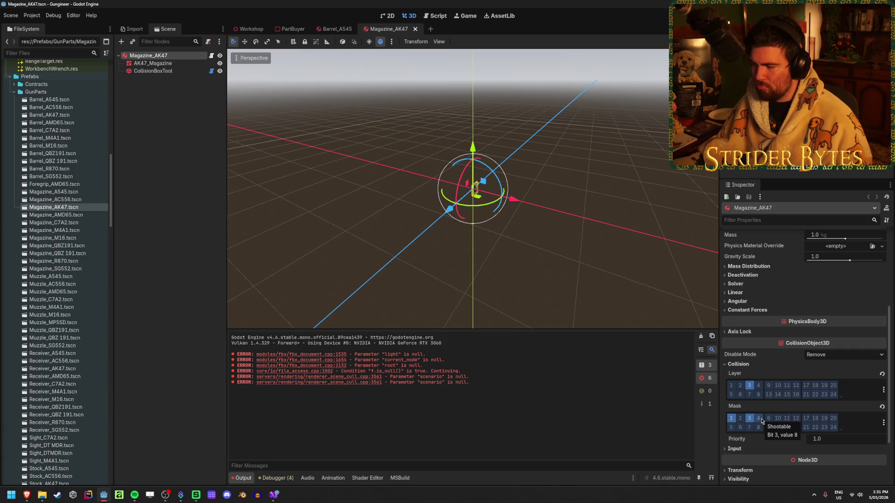
click(273, 495)
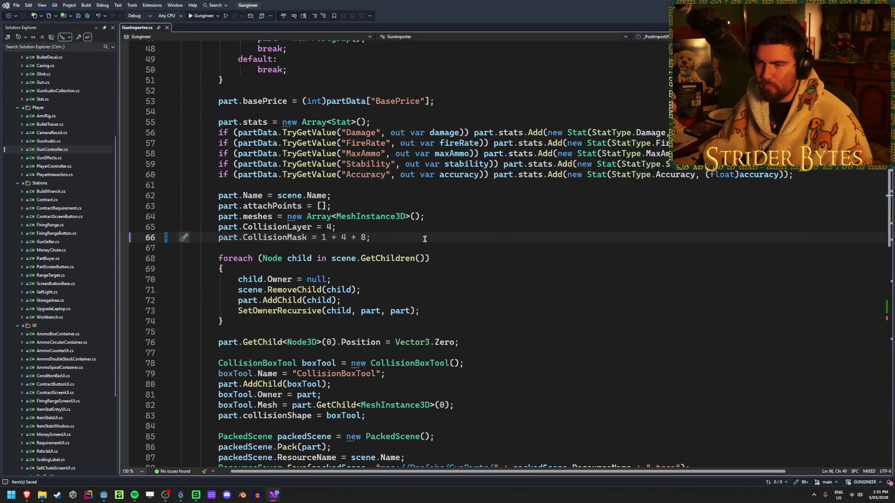
- Check the CollisionMask documentation tooltip in GunImporter.cs
click(270, 239)
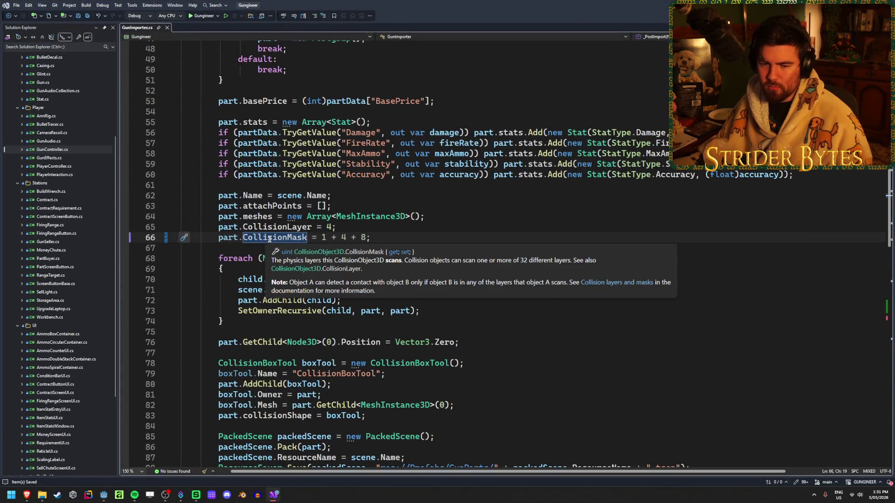
key(End)
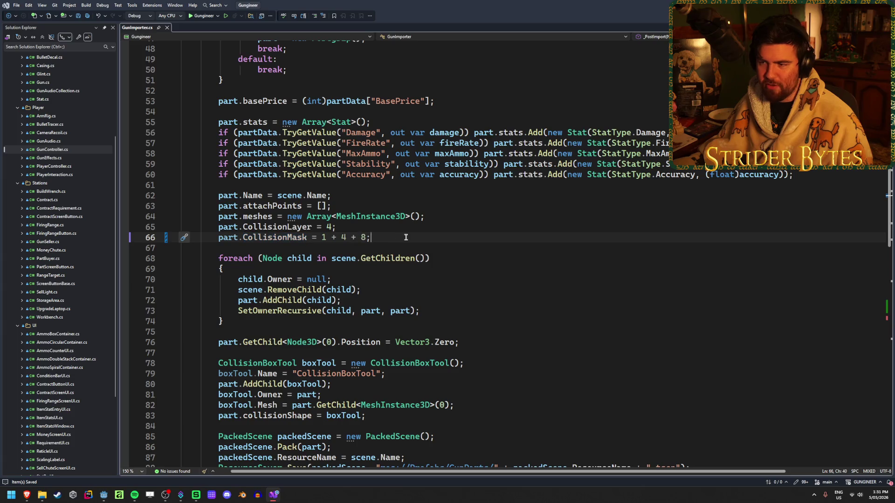
scroll(76, 148, up, 5)
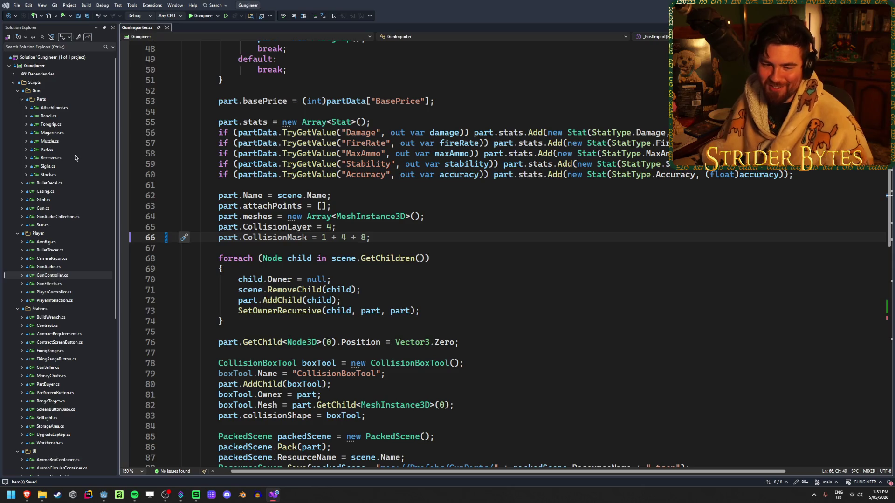
scroll(82, 228, down, 2)
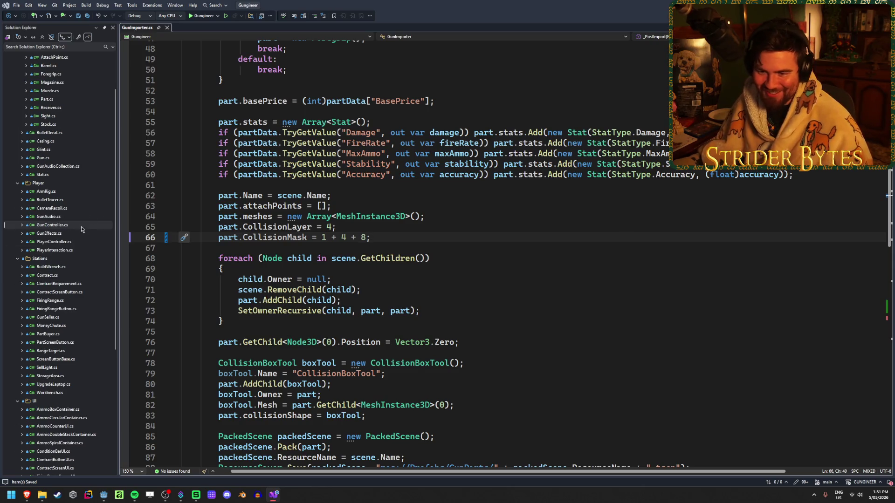
- Open PlayerInteraction.cs and review the held item's CollisionLayer = 2 line
double_click(54, 250)
scroll(432, 273, down, 12)
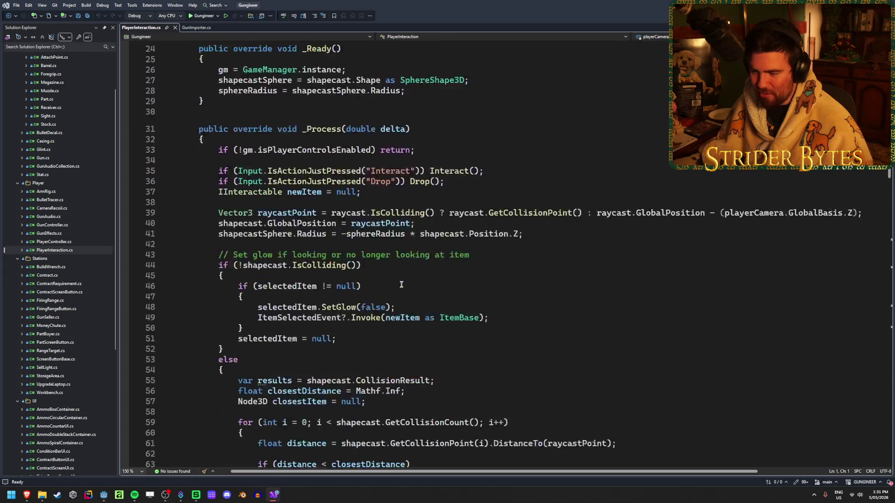
scroll(431, 273, down, 16)
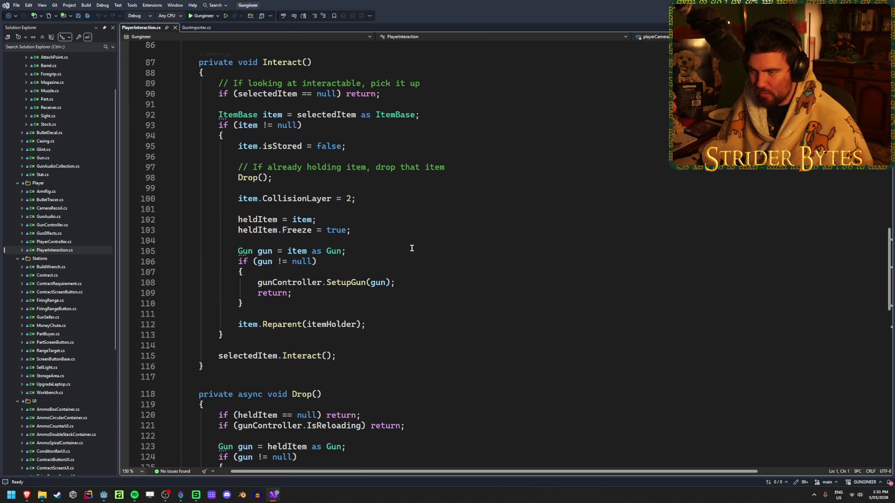
click(286, 196)
click(399, 199)
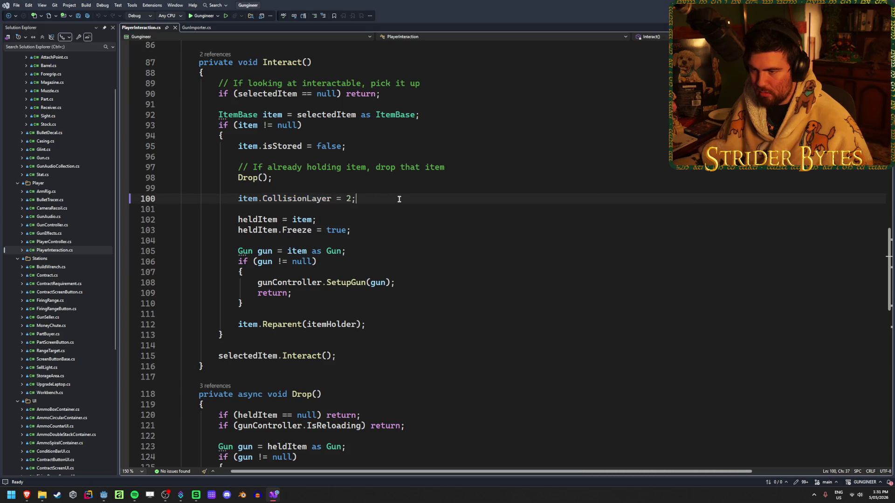
click(285, 198)
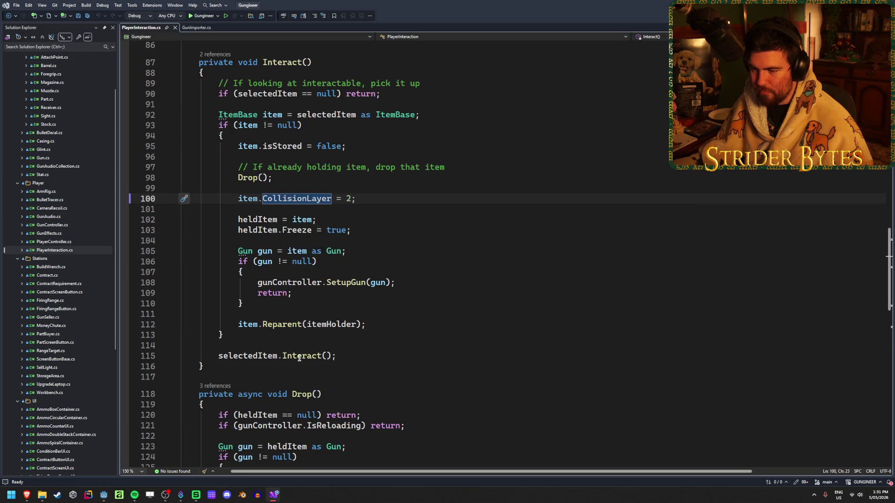
- Review the dropped part's collision layer code, then return to the Godot editor
scroll(371, 332, down, 9)
click(306, 331)
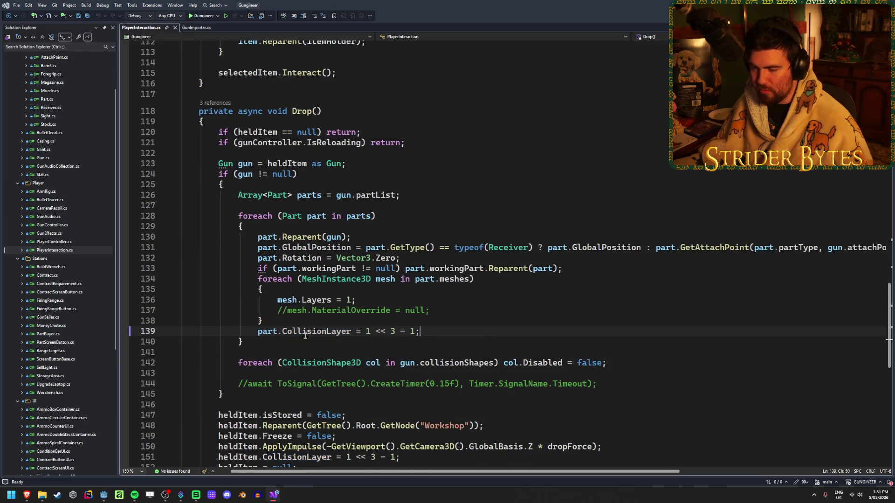
scroll(510, 296, down, 2)
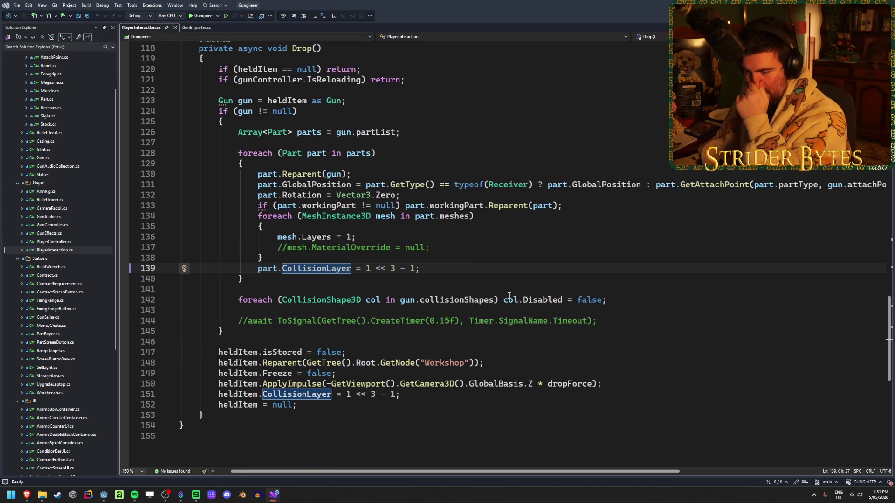
scroll(456, 327, up, 1)
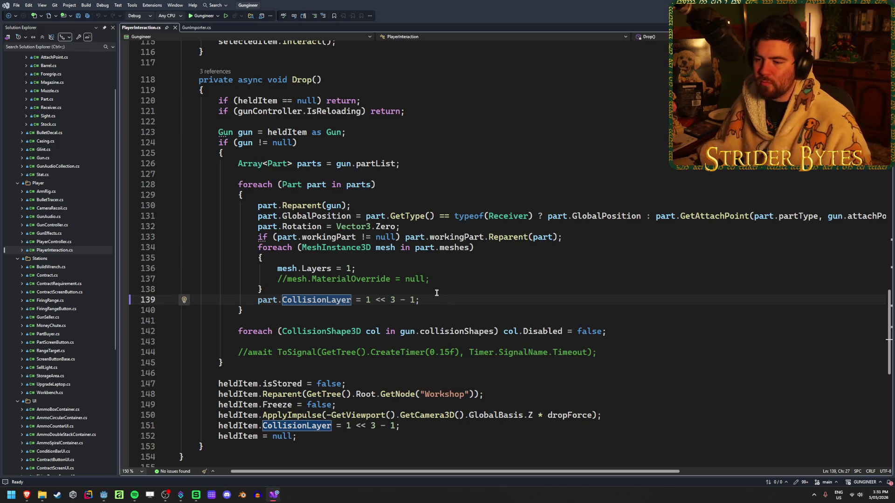
scroll(436, 293, up, 5)
scroll(424, 317, up, 4)
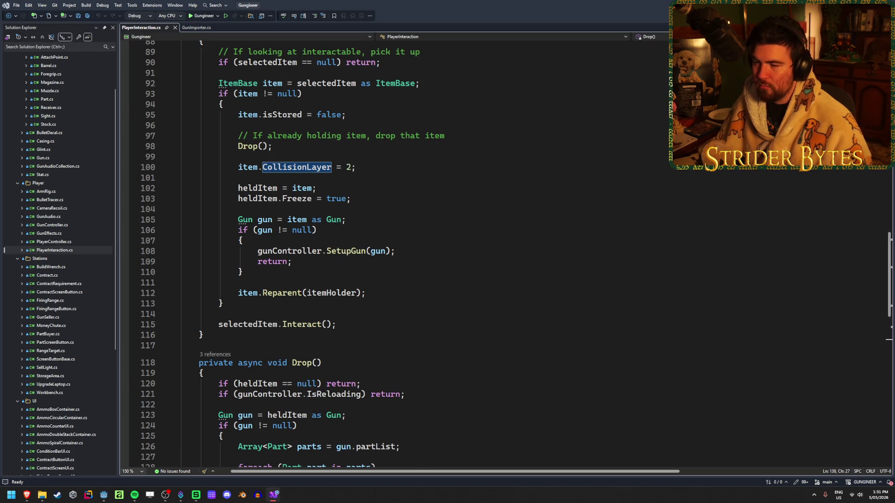
key(alt+Tab)
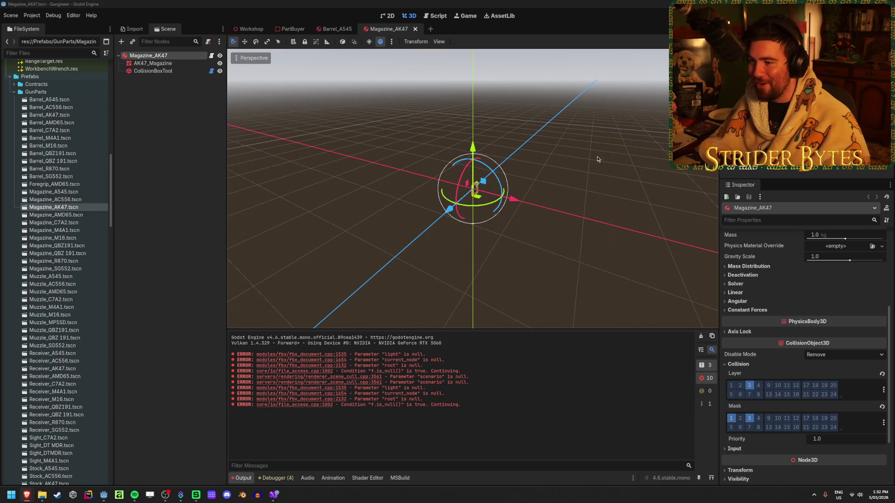
- Clear the FBX import errors from the Output log and select Barrel_A545.glb under Meshes/GunParts/ARs
click(313, 368)
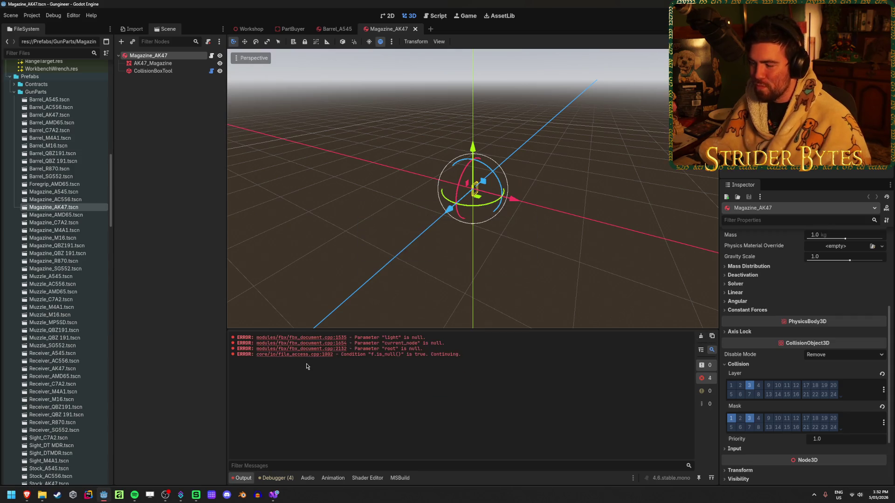
scroll(48, 242, up, 10)
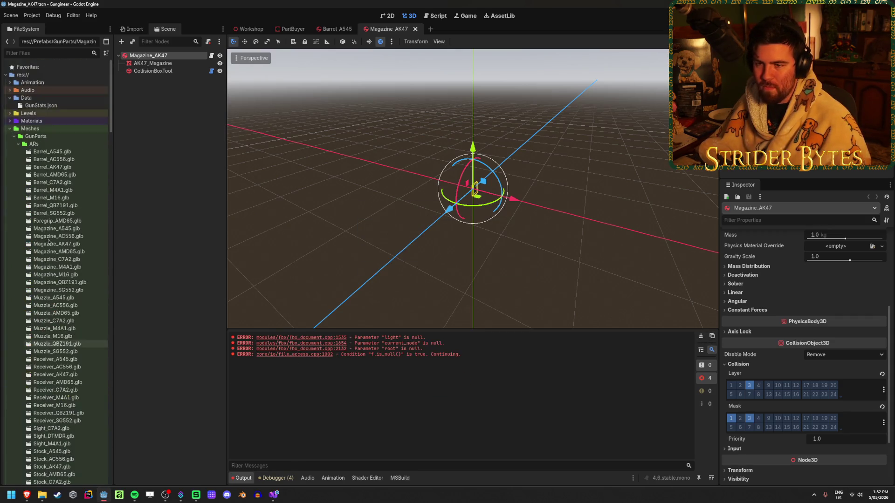
scroll(49, 242, down, 15)
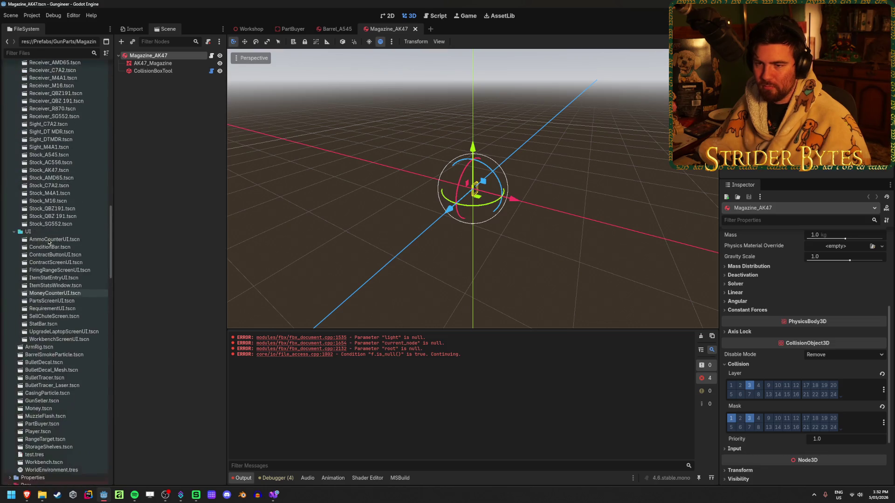
scroll(48, 242, up, 7)
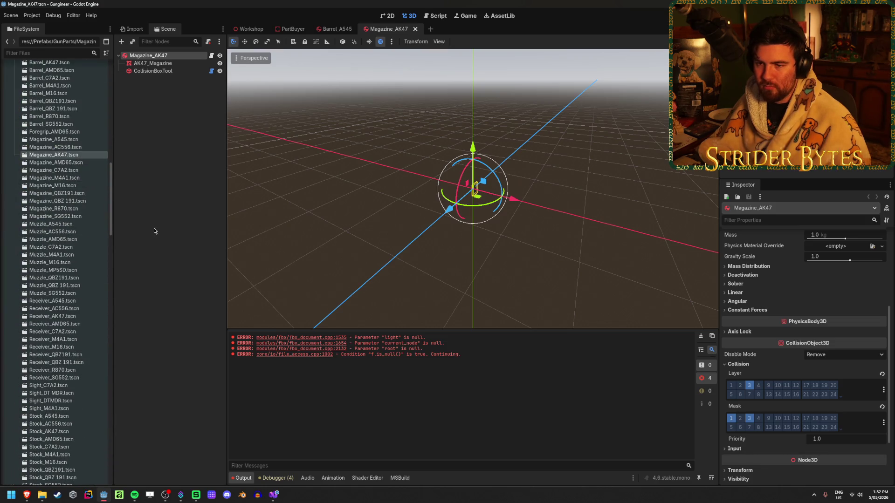
scroll(77, 245, up, 6)
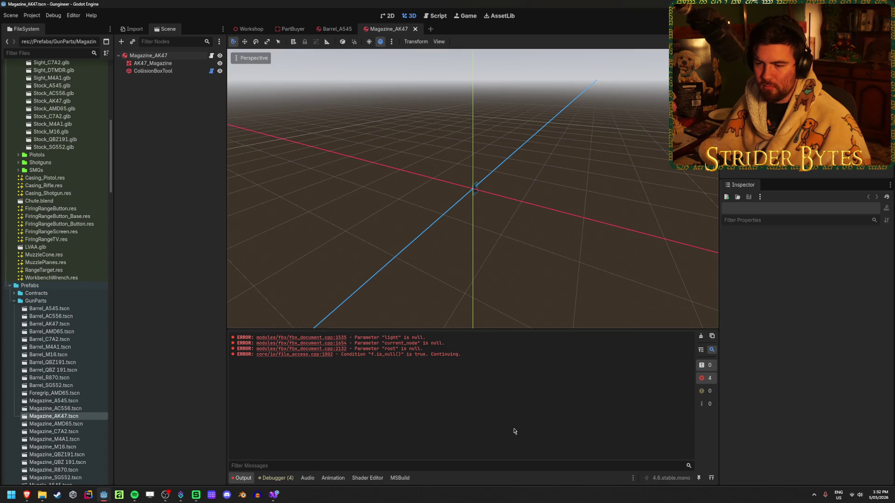
click(700, 337)
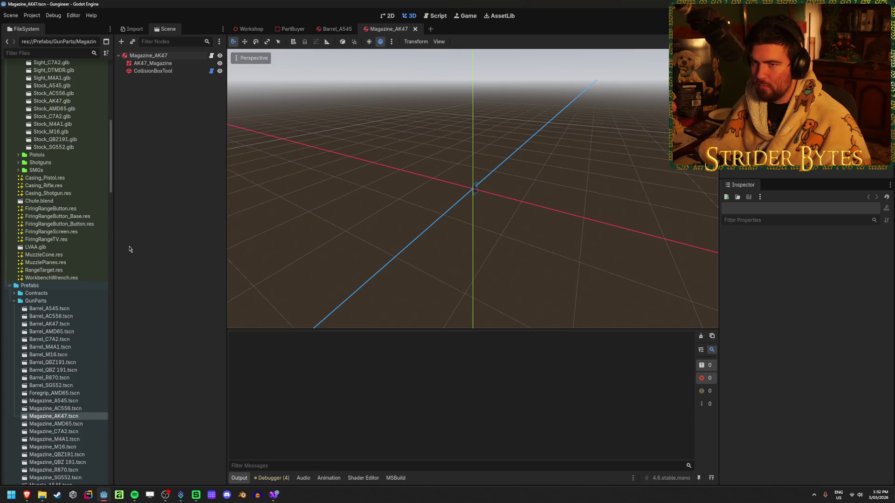
scroll(102, 243, up, 7)
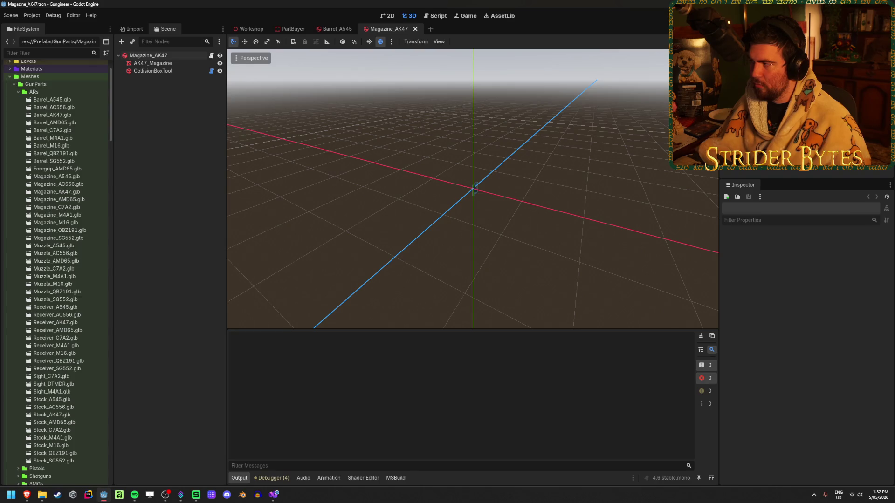
click(79, 99)
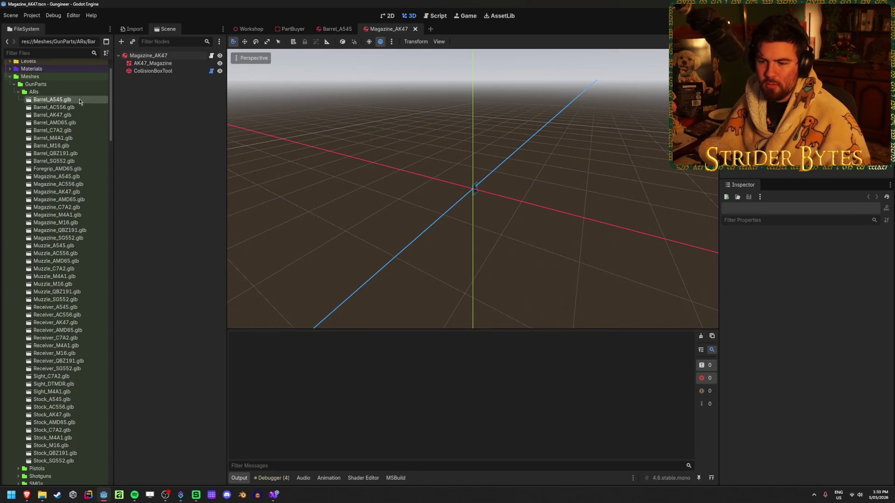
- Rebuild the C# project and reimport all 48 AR part meshes through Stock_SG552.glb
click(277, 498)
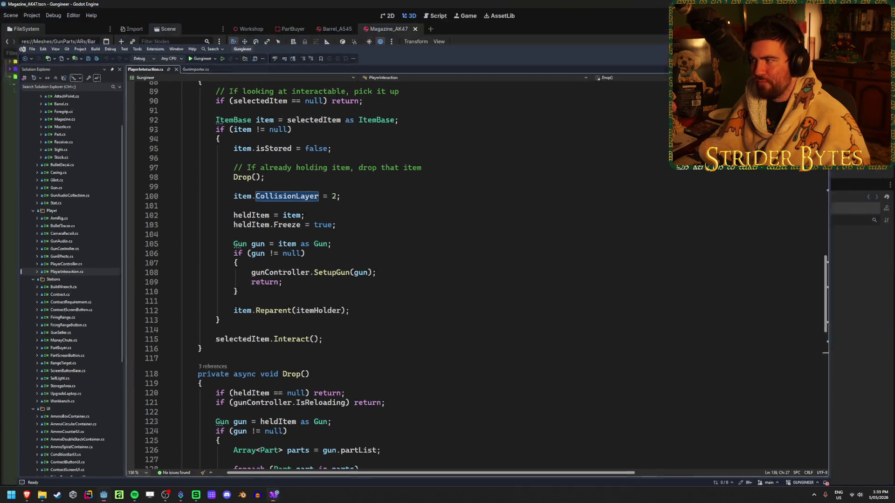
key(alt+Tab)
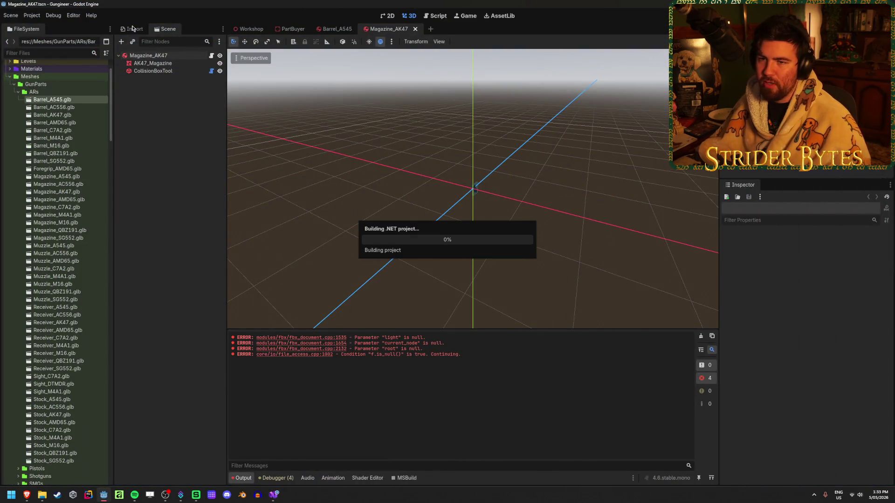
shift+click(75, 462)
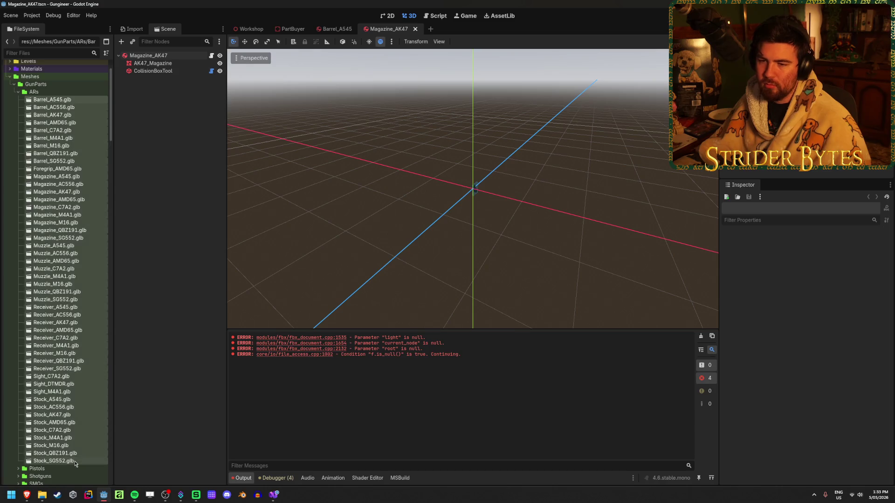
click(133, 29)
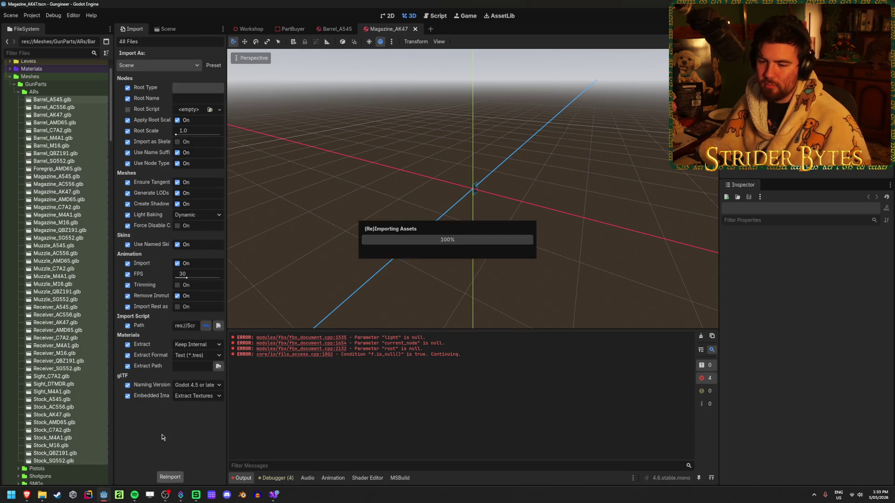
click(170, 477)
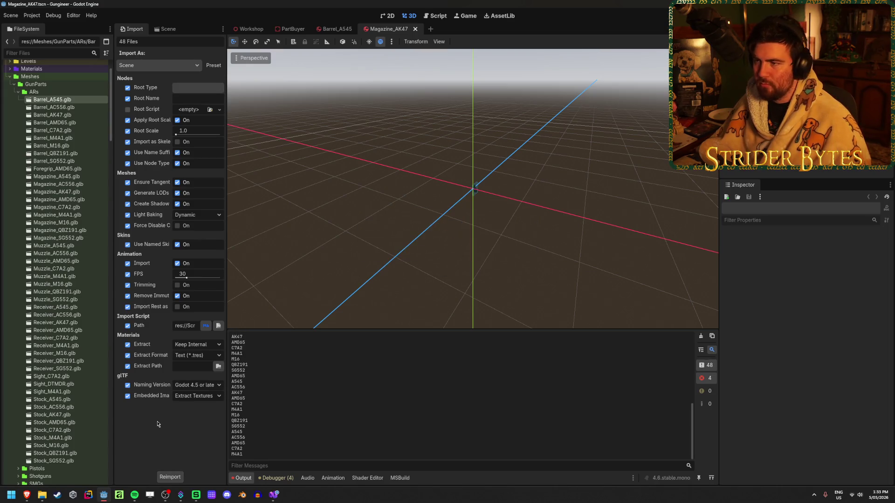
- Reload the Magazine_AK47 scene, check its collision settings, and close the Barrel and Magazine tabs
click(168, 29)
click(155, 54)
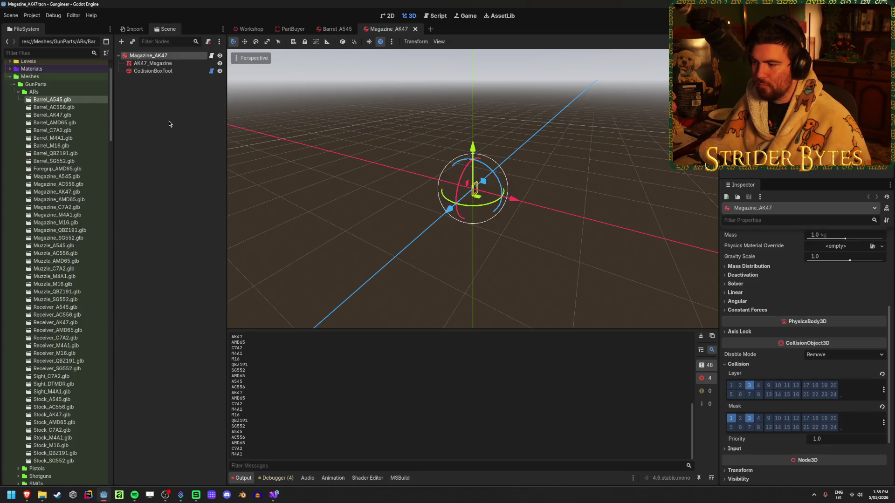
key(Return)
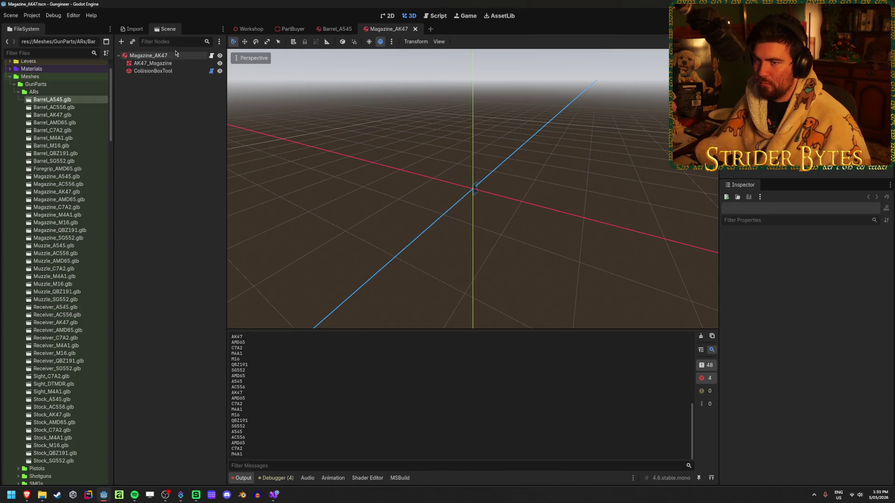
scroll(757, 433, down, 5)
click(739, 364)
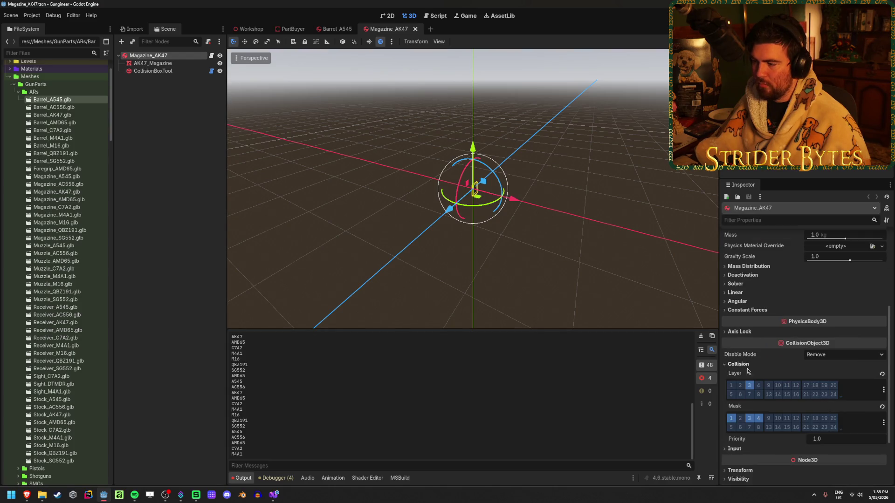
middle_click(334, 29)
middle_click(334, 28)
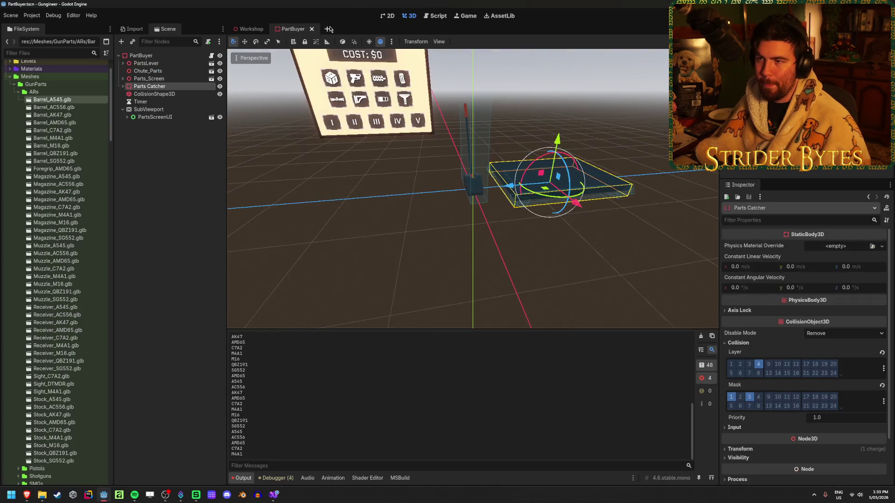
- Run the PartBuyer scene with F6, inspect the parts piled in the catcher tray, then stop it
key(F6)
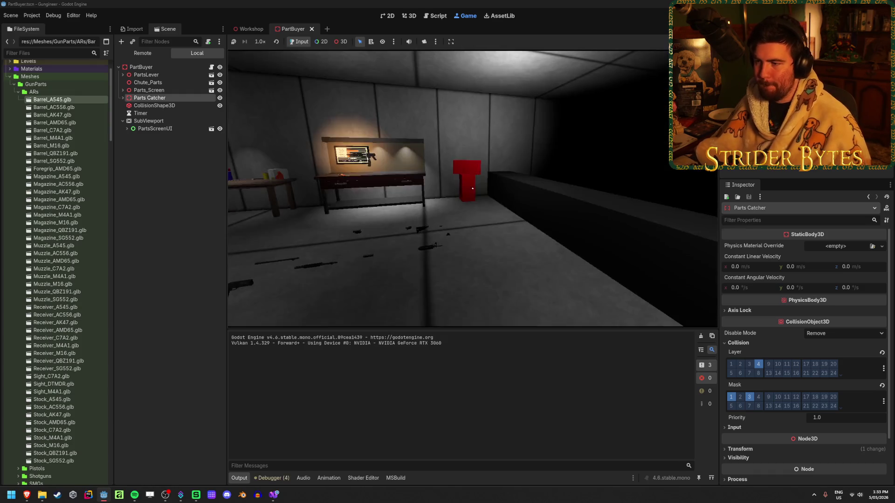
key(w)
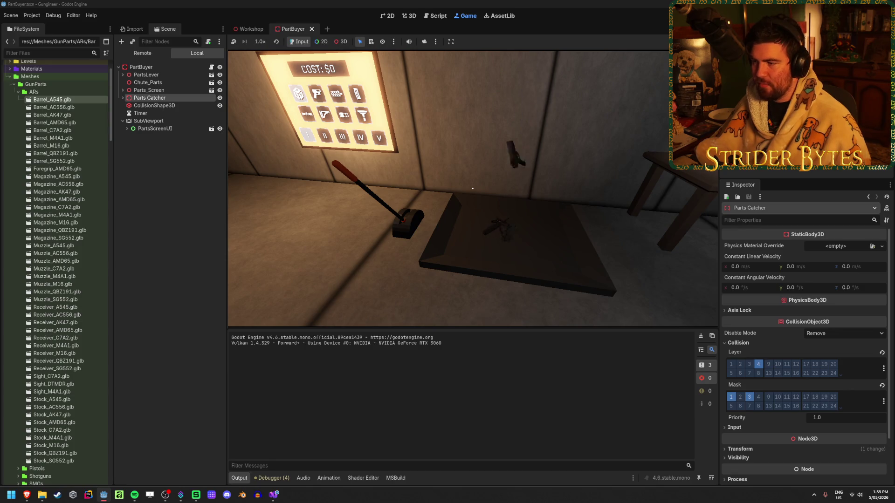
key(w)
key(a)
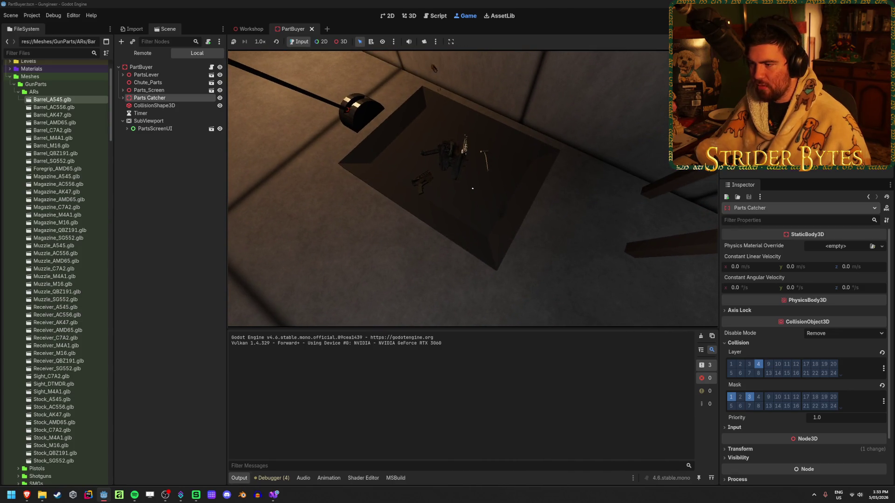
key(a)
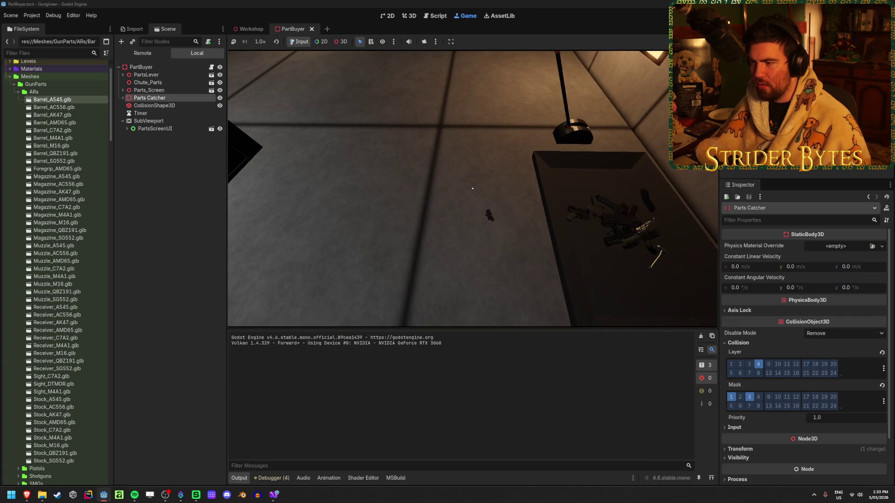
key(s)
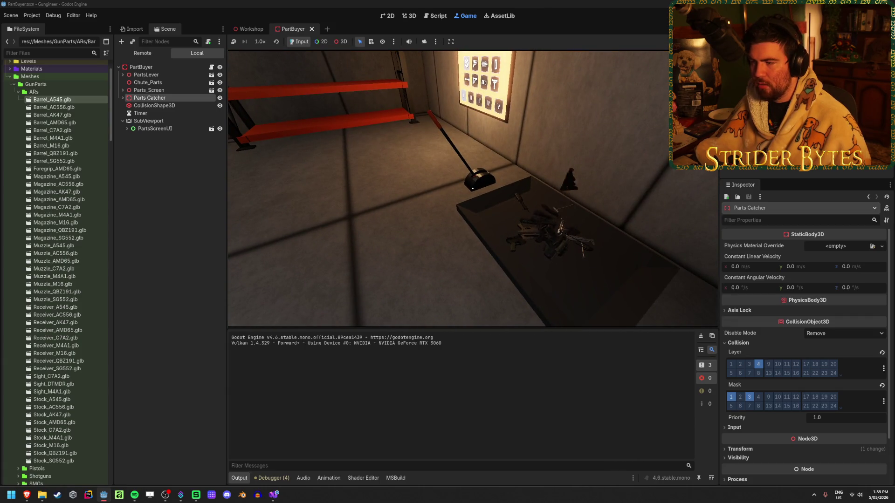
key(w)
key(w)
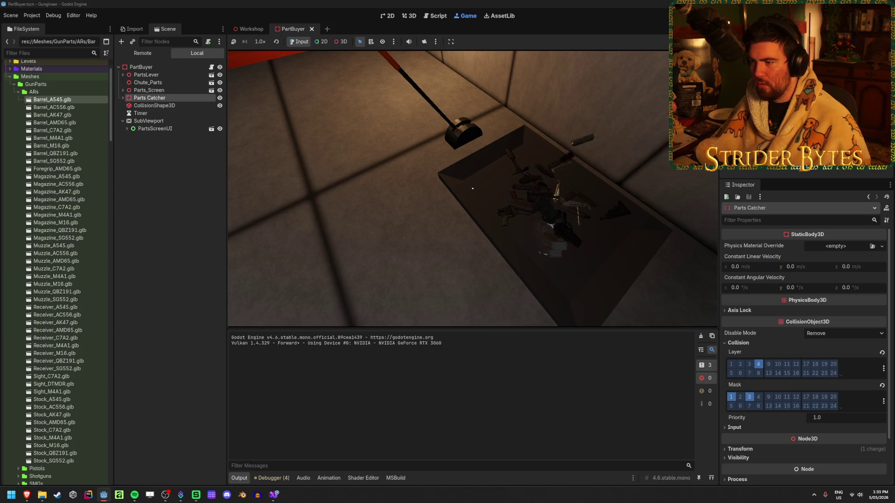
key(w)
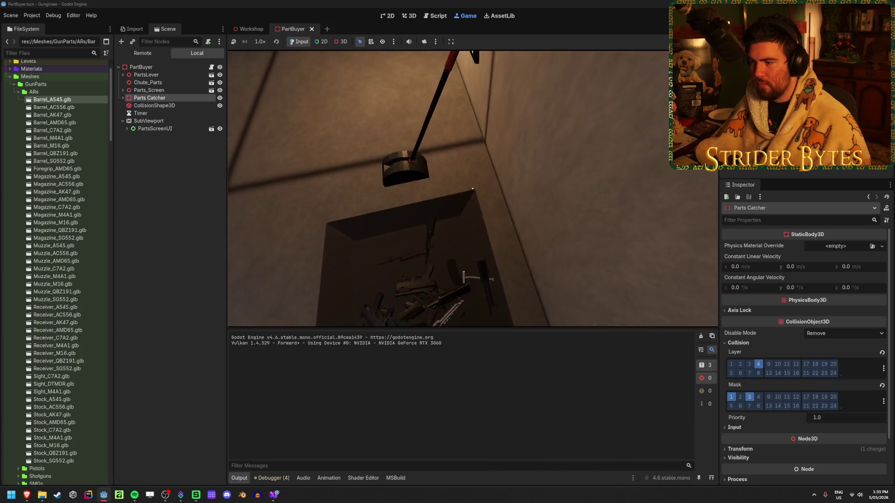
mouse_move(472, 189)
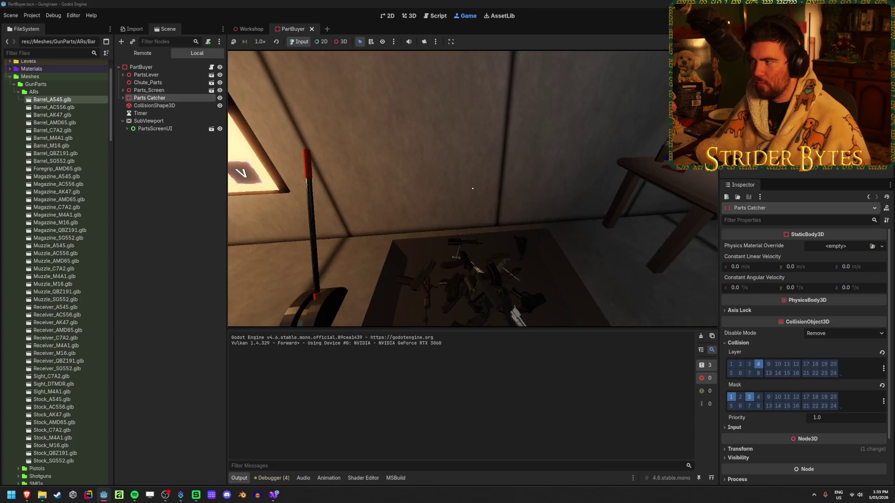
key(F8)
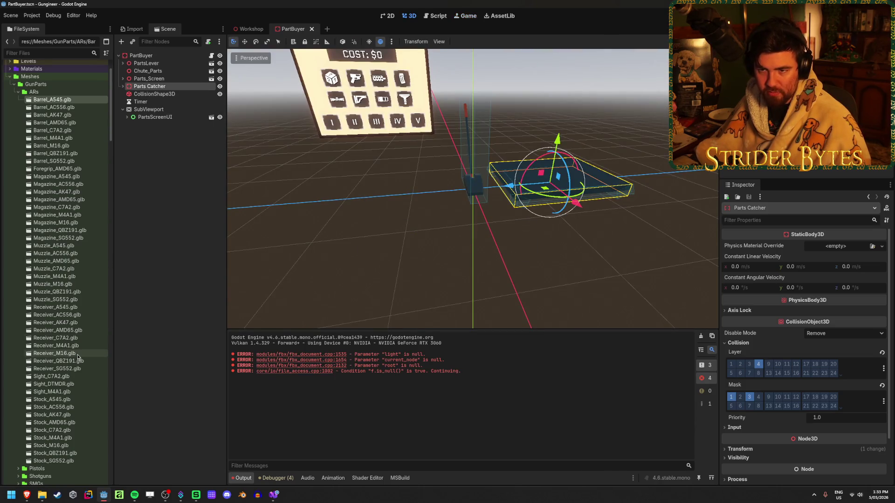
- Delete the stray Sight_DT MDR.tscn prefab and open the Sight_DTMDR.tscn scene
scroll(76, 354, down, 5)
scroll(70, 354, up, 3)
scroll(82, 336, down, 3)
scroll(81, 337, down, 5)
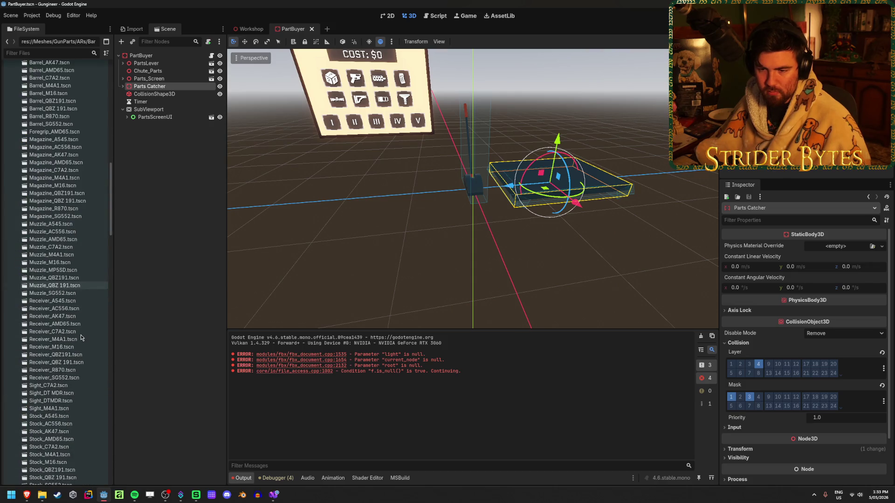
click(75, 351)
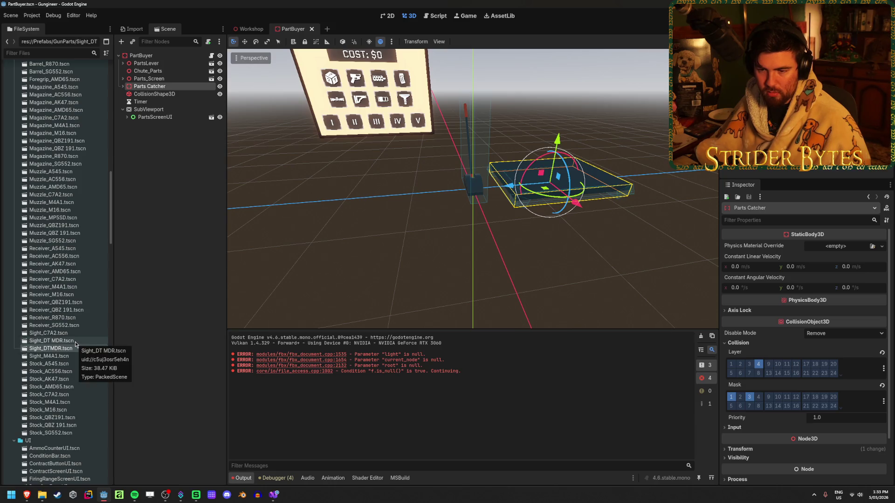
click(75, 342)
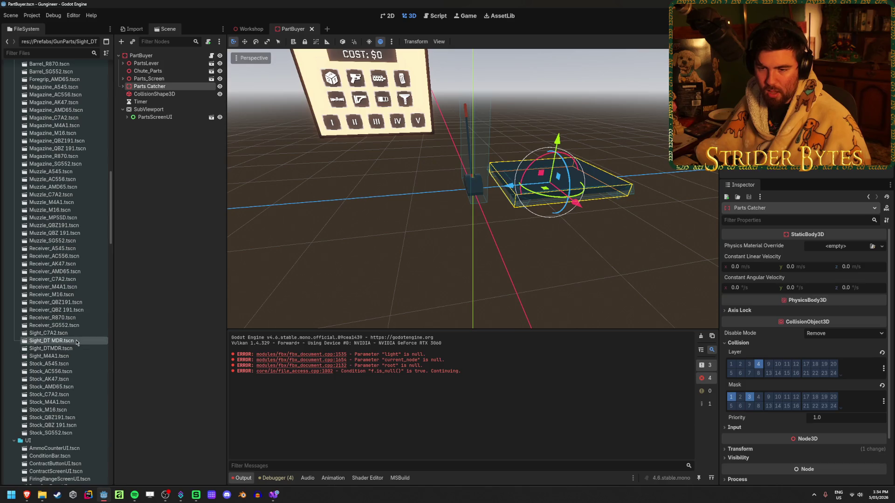
key(Delete)
key(Return)
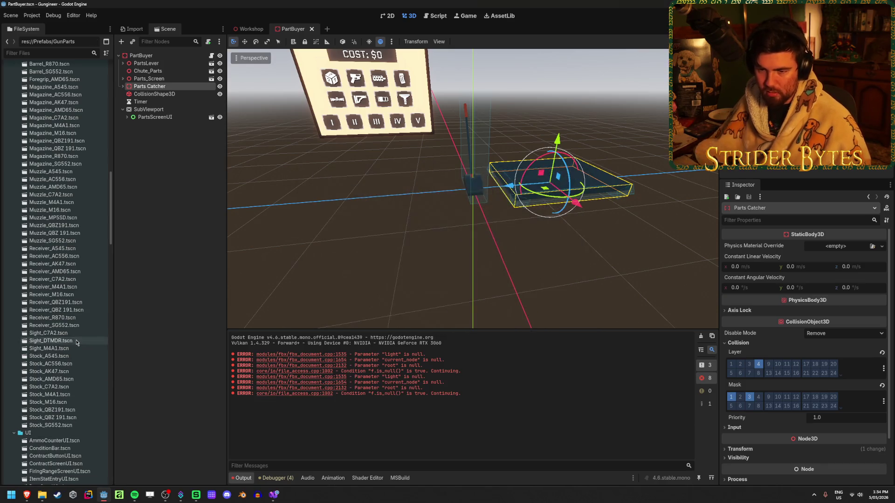
double_click(76, 341)
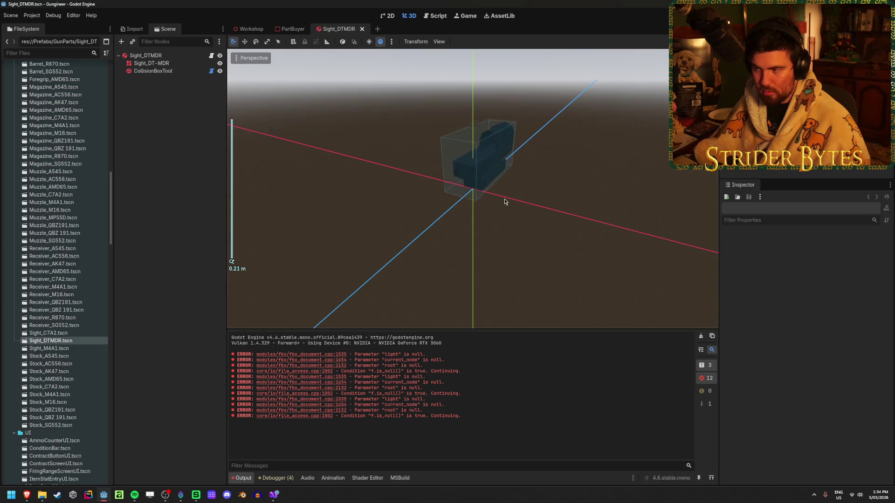
- Select the Sight_DTMDR root node and glance at its collision layer settings
click(480, 158)
scroll(834, 325, down, 10)
click(738, 364)
click(738, 363)
- Playtest with F5, review the runtime errors, dismiss the alert and stop the game with F8
key(F5)
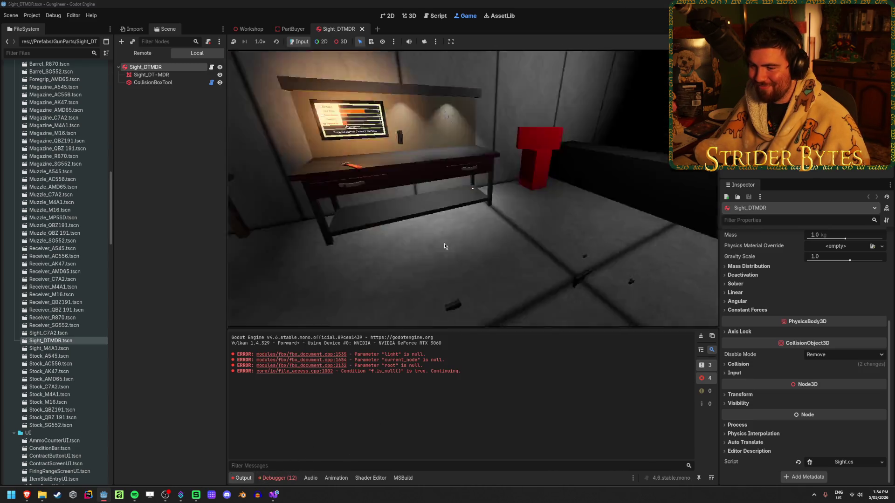
click(278, 477)
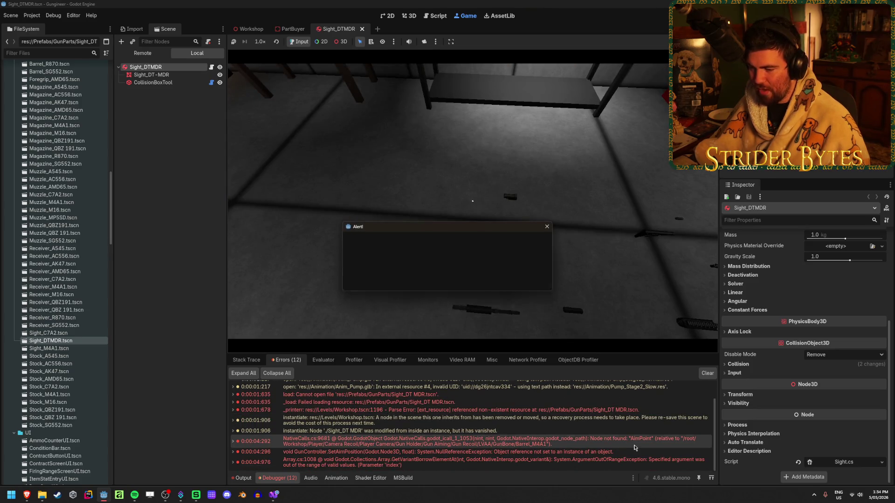
click(446, 312)
key(F8)
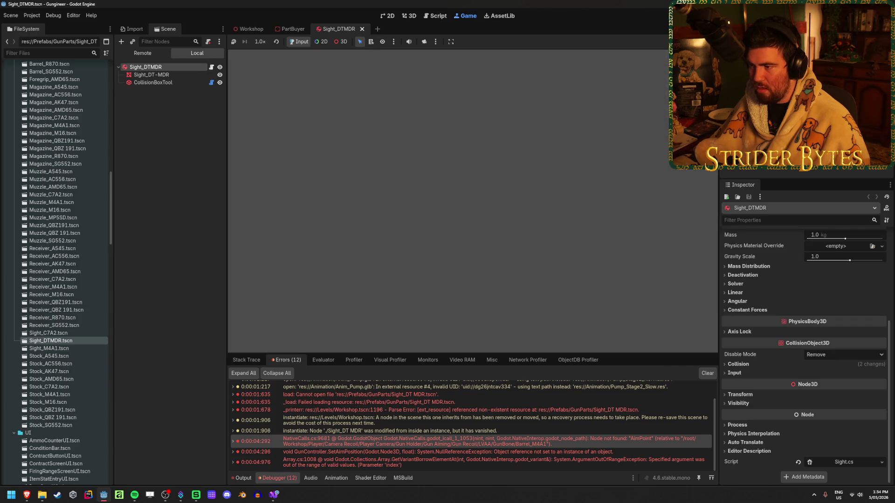
click(385, 227)
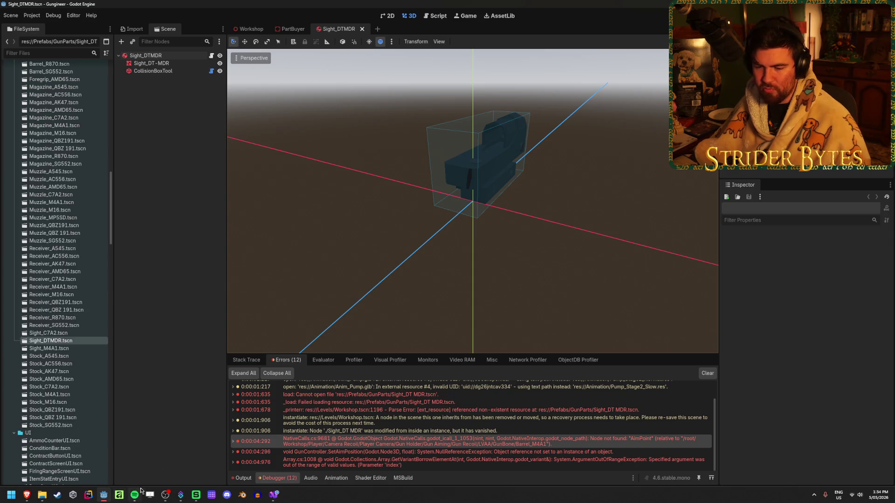
mouse_move(175, 493)
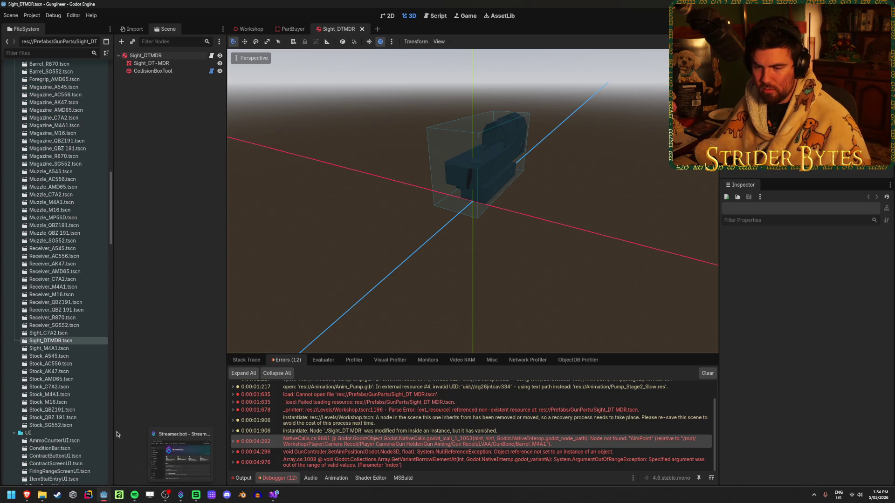
click(243, 495)
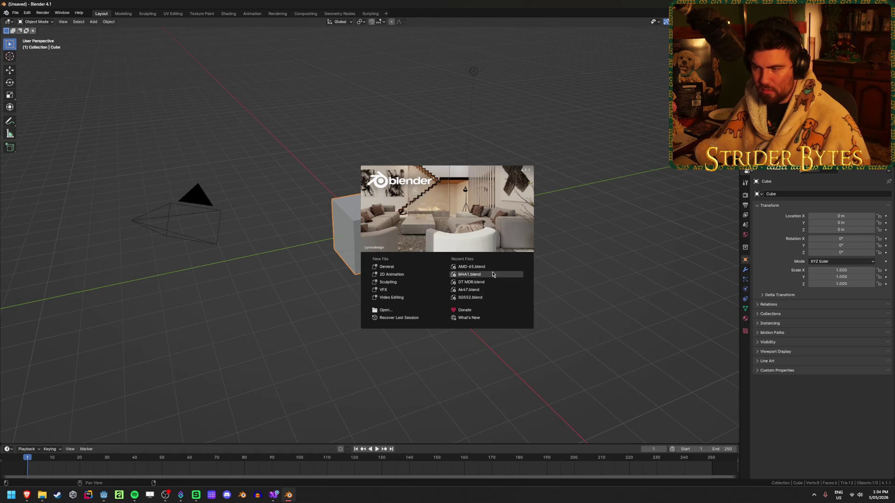
- Open M4A1.blend from the splash and select the M4_Sight object on the rifle
click(493, 274)
click(315, 186)
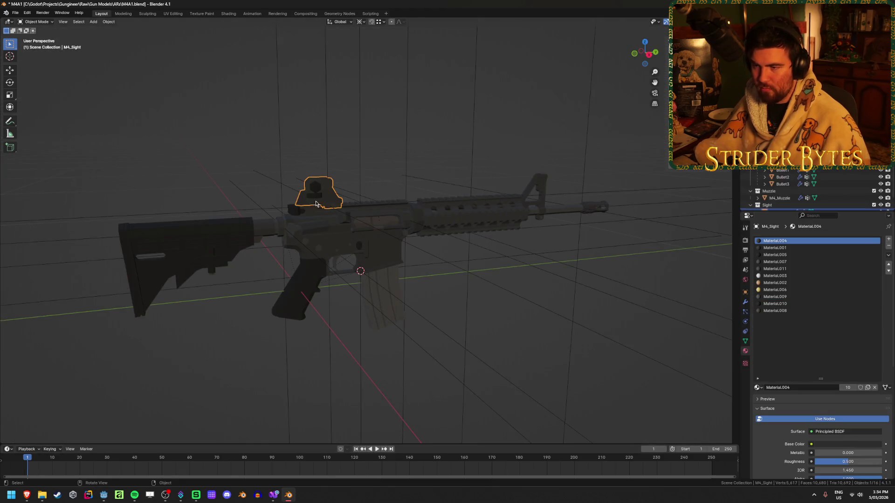
scroll(378, 264, up, 5)
drag(378, 263, 403, 109)
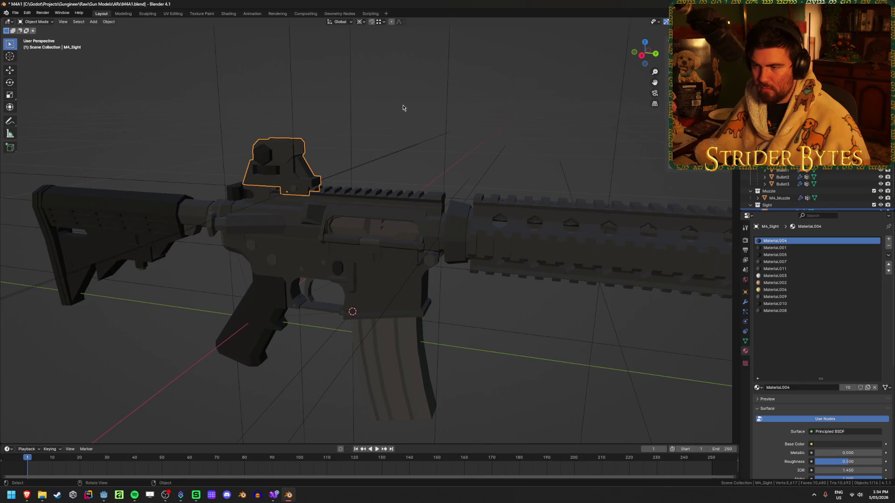
click(376, 84)
click(300, 168)
key(h)
key(alt+h)
mouse_move(290, 172)
mouse_down()
mouse_move(401, 178)
mouse_move(140, 175)
mouse_move(399, 180)
mouse_move(364, 139)
mouse_move(364, 167)
mouse_up()
scroll(365, 140, down, 2)
scroll(364, 186, down, 1)
- Make M4_Receiver the active object and join M4_Sight into it with Ctrl+J
shift+click(385, 252)
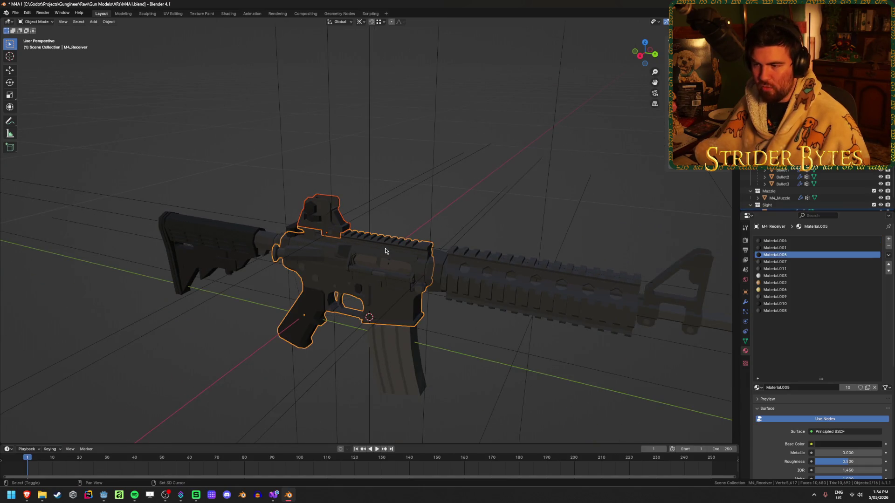
shift+click(344, 235)
shift+click(370, 258)
key(ctrl+j)
mouse_move(313, 166)
mouse_down()
mouse_move(243, 189)
mouse_move(247, 174)
mouse_move(261, 190)
mouse_move(329, 186)
mouse_move(289, 239)
mouse_move(217, 241)
mouse_up()
scroll(217, 241, up, 1)
scroll(250, 243, up, 1)
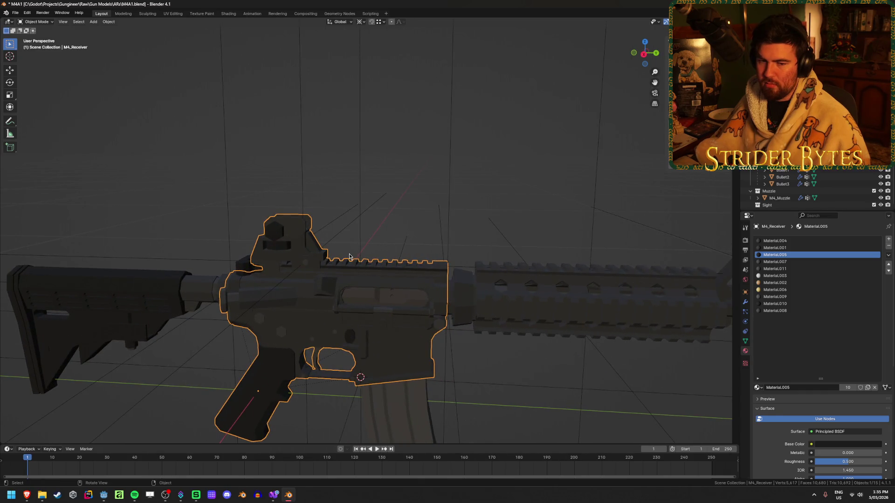
scroll(347, 255, down, 3)
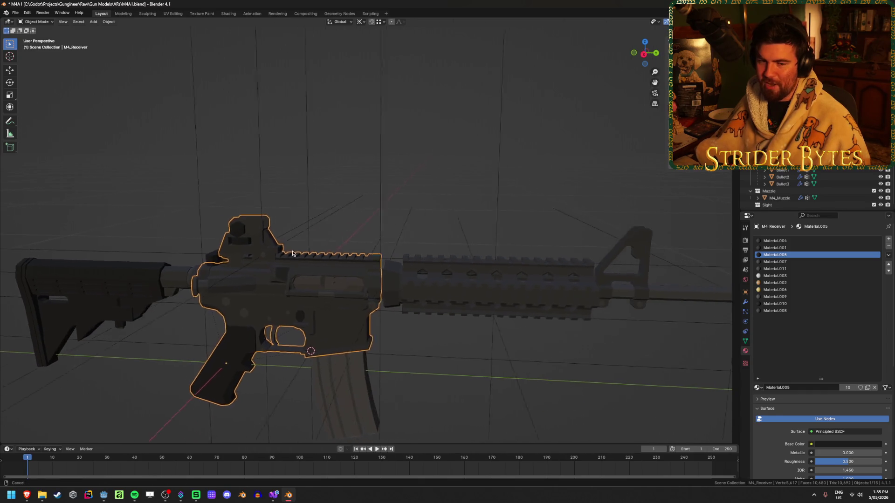
scroll(275, 251, up, 2)
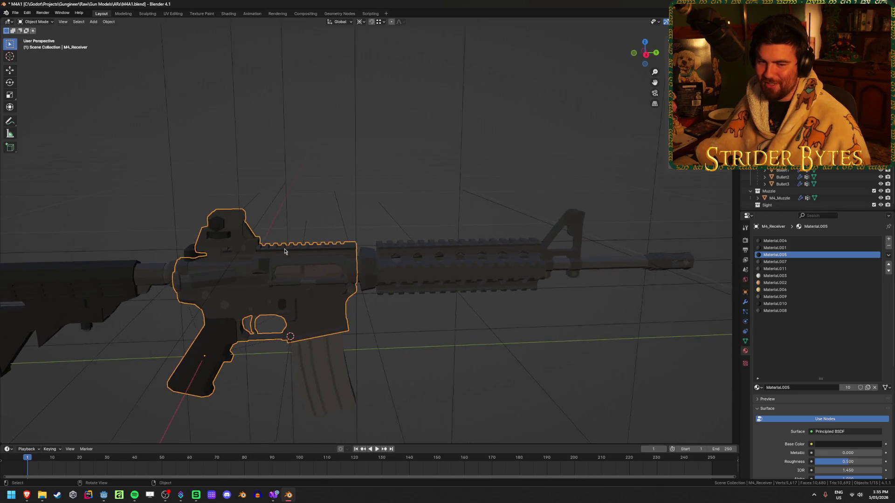
mouse_move(318, 238)
mouse_down()
mouse_move(401, 219)
mouse_move(309, 234)
mouse_move(386, 238)
mouse_move(317, 266)
mouse_move(389, 251)
mouse_move(419, 256)
mouse_move(258, 281)
mouse_move(485, 244)
mouse_move(303, 293)
mouse_move(354, 272)
mouse_move(379, 274)
mouse_move(315, 243)
mouse_move(391, 243)
mouse_up()
right_click(288, 499)
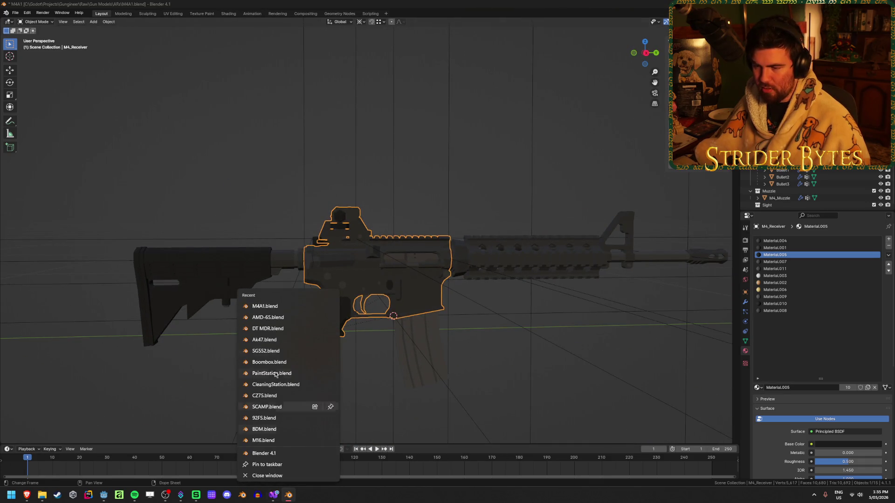
- Copy the red-dot sight from DT MDR.blend and paste it into the M4A1 scene
click(267, 329)
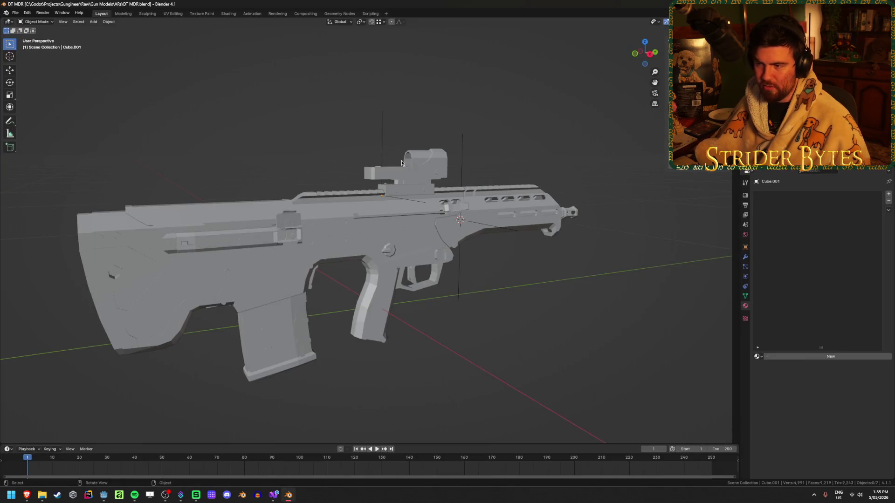
click(420, 168)
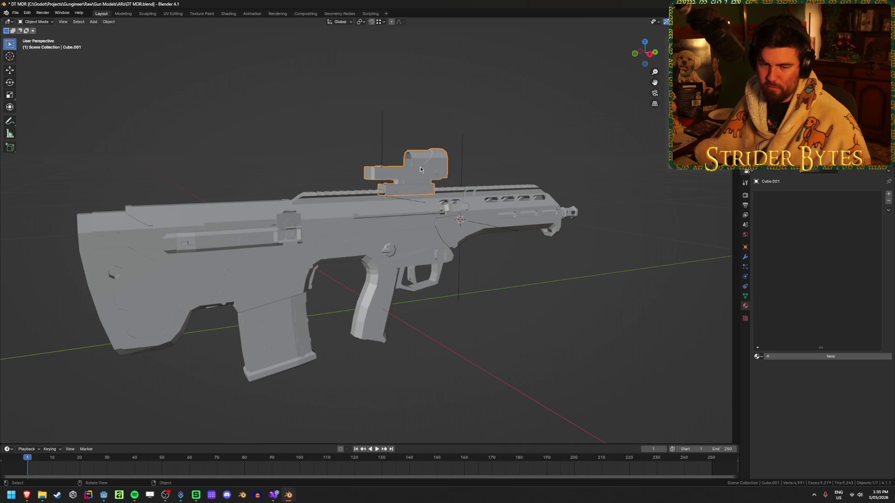
key(ctrl+c)
mouse_move(289, 500)
click(249, 462)
key(ctrl+v)
- From the right-side view, check the receiver and SightAttach point, then select the pasted sight
key(KP_3)
scroll(387, 210, up, 1)
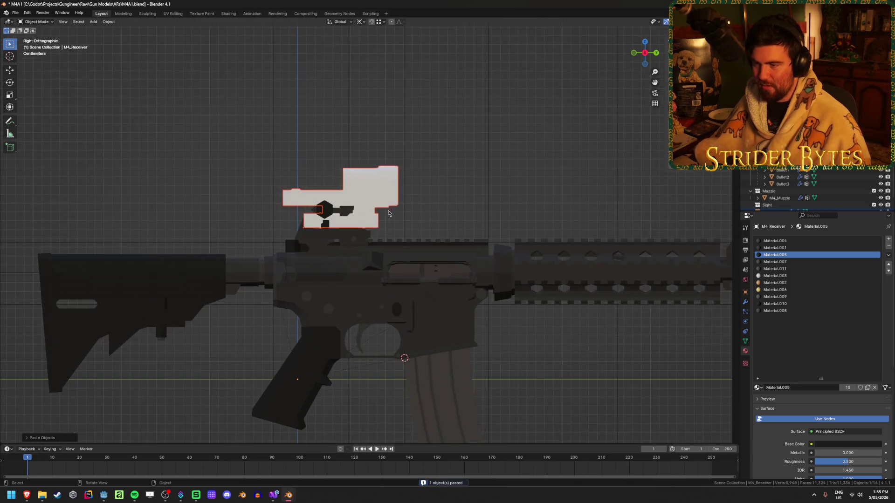
click(368, 194)
scroll(368, 193, up, 3)
click(313, 267)
mouse_move(312, 267)
mouse_down()
mouse_move(289, 172)
mouse_move(298, 191)
mouse_up()
click(356, 269)
mouse_move(357, 269)
mouse_down()
mouse_move(306, 246)
mouse_move(325, 248)
mouse_move(339, 196)
mouse_up()
click(339, 197)
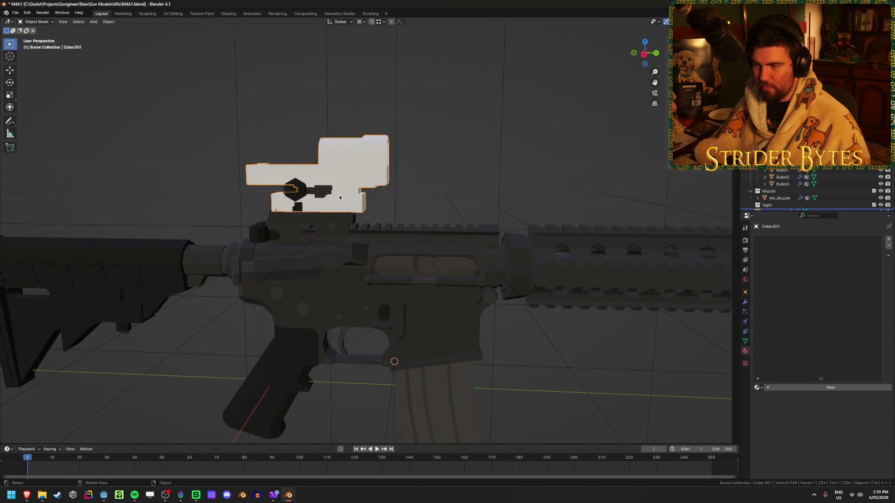
- Use Shift+S to move the 3D cursor to the sight's origin and snap the sight onto it
key(shift+s)
click(298, 287)
key(shift+s)
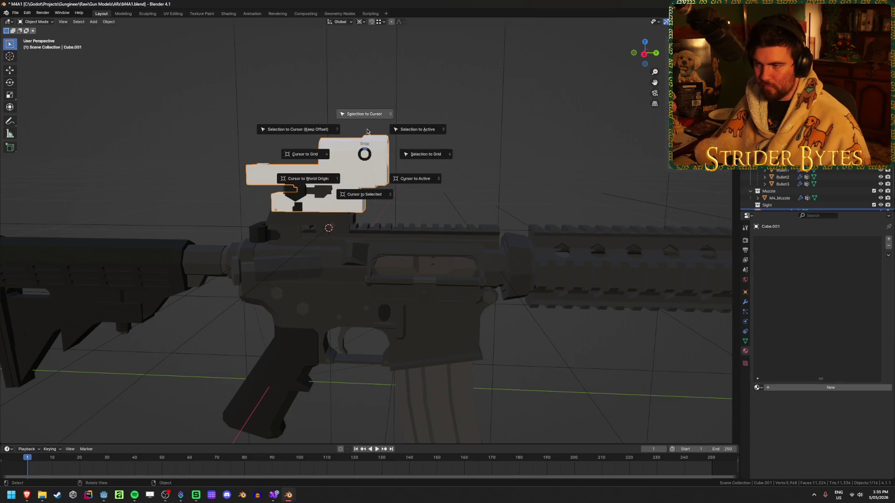
click(359, 114)
- Slide the sight along the top rail with G and frame it from the front
key(KP_1)
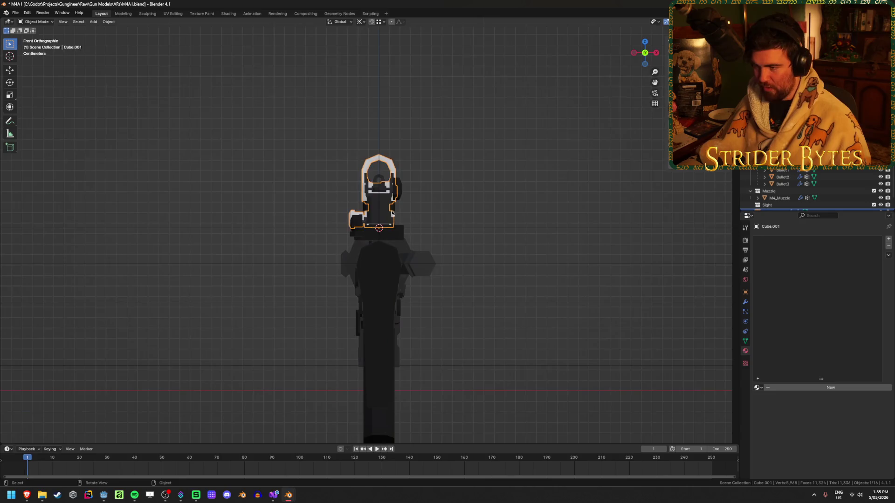
key(KP_3)
key(g)
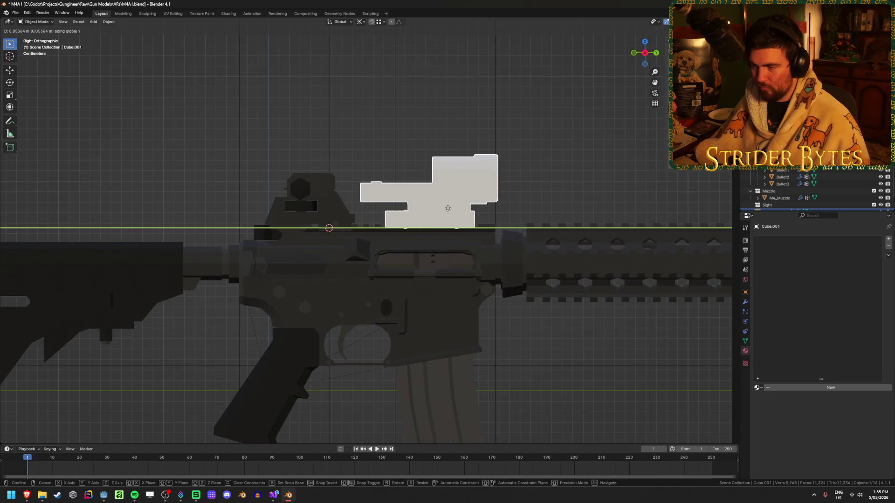
click(358, 220)
key(KP_1)
key(KP_Decimal)
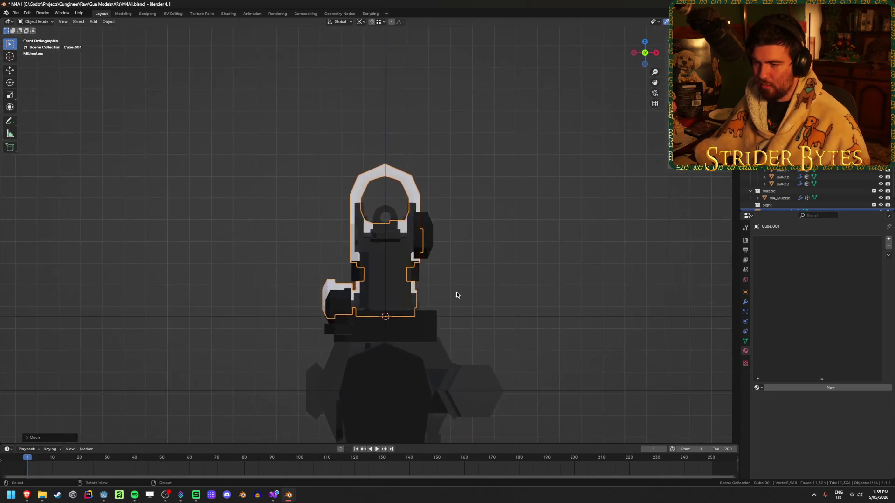
scroll(531, 295, down, 5)
- Delete the pasted Cube.001 sight, undo back past the paste, and reselect the original M4_Sight
mouse_move(531, 295)
mouse_down()
mouse_move(421, 305)
mouse_move(176, 276)
mouse_move(200, 277)
mouse_up()
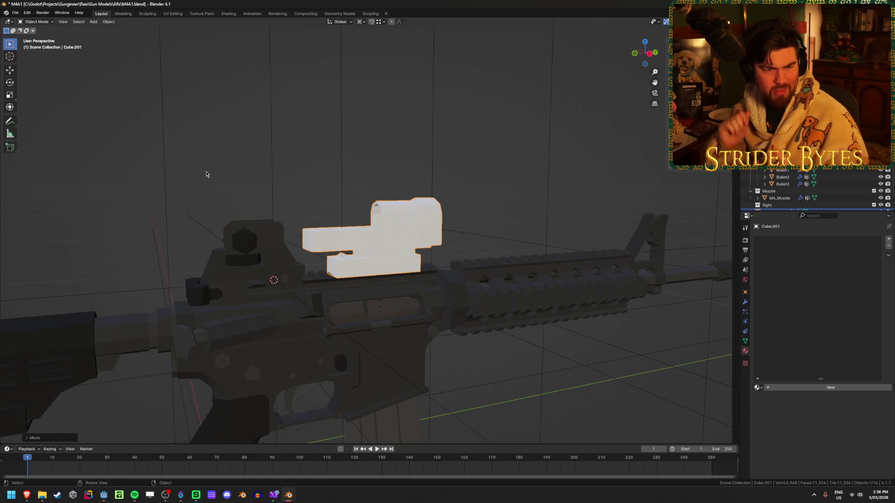
click(397, 239)
key(x)
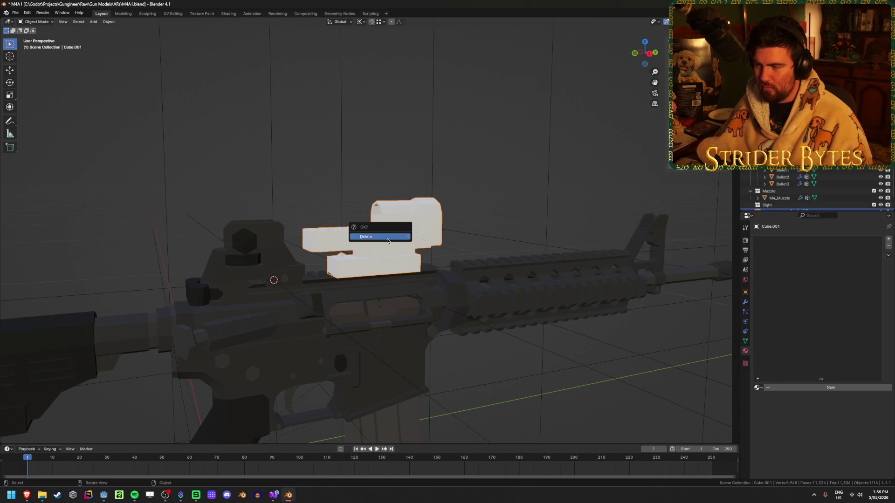
click(399, 238)
click(274, 257)
key(ctrl+z)
key(ctrl+z)
key(ctrl+z)
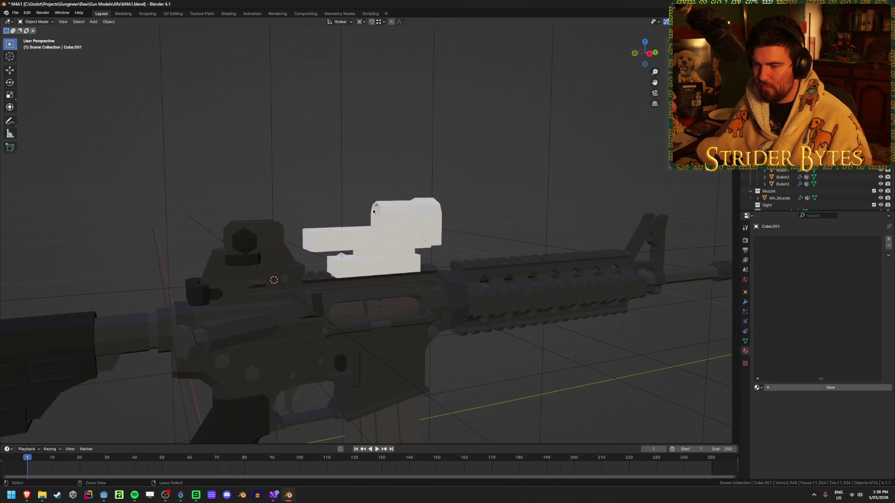
key(ctrl+z)
key(ctrl+z)
key(ctrl+z)
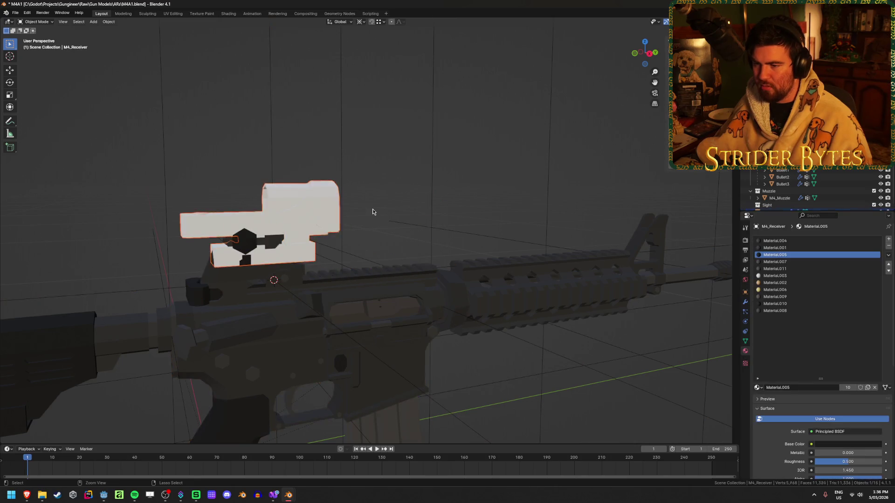
click(285, 249)
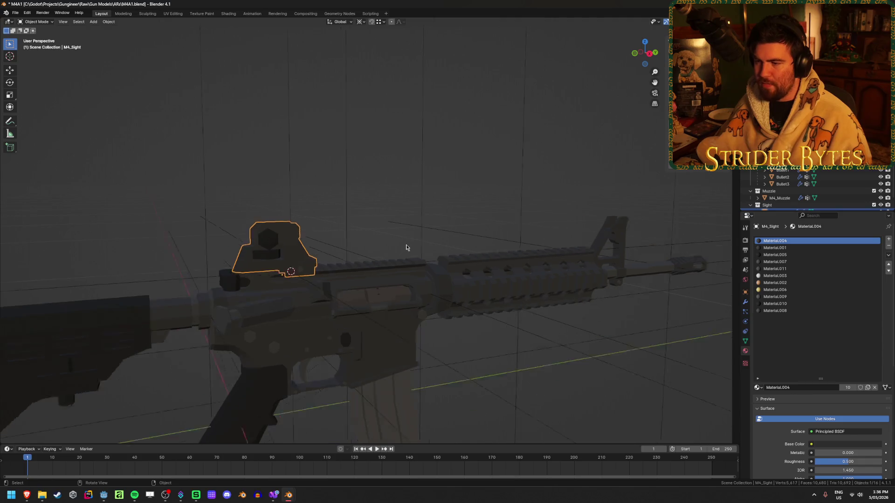
scroll(316, 285, down, 2)
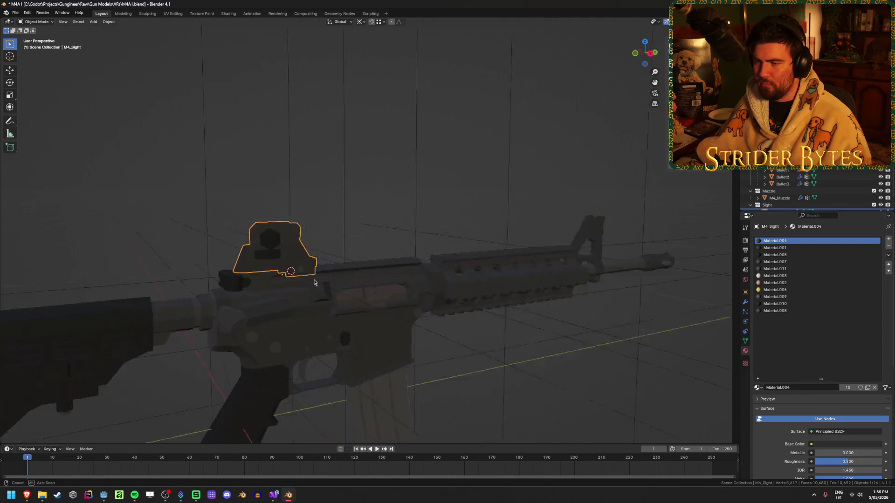